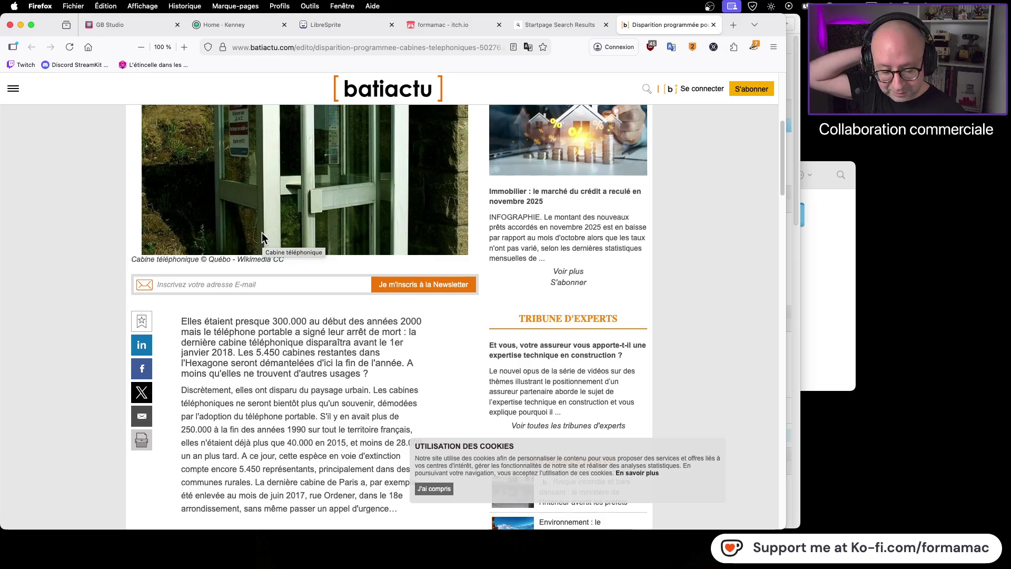
- Close the batiactu phone-booth tab in Firefox and switch to the GB Studio editor
click(713, 25)
click(44, 98)
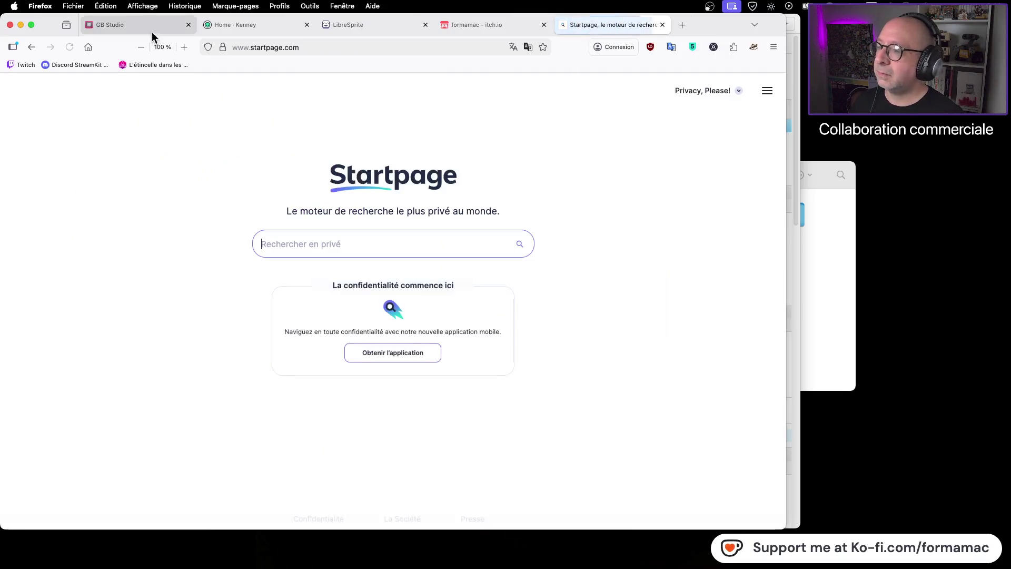
click(153, 26)
key(super+Tab)
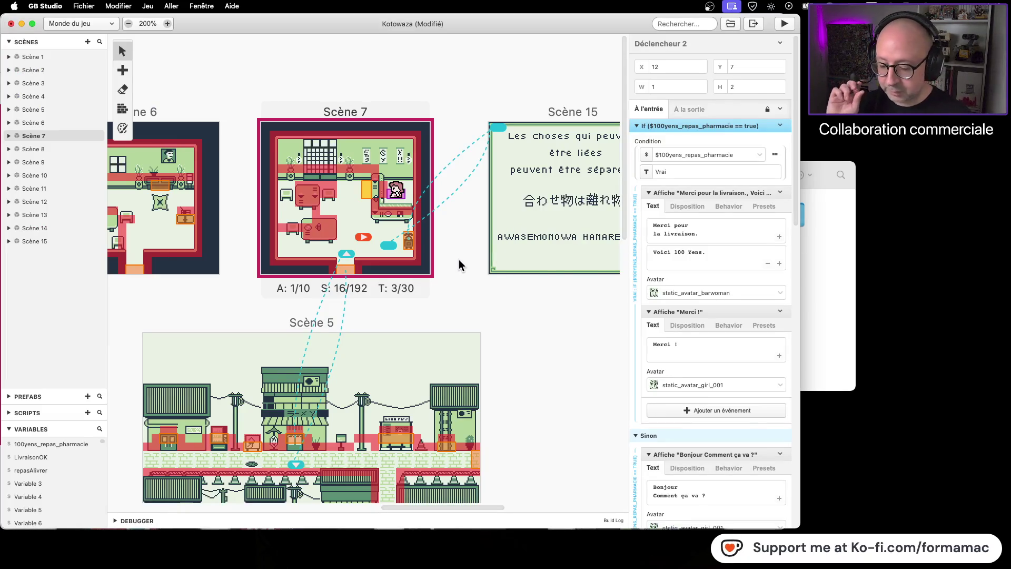
- Move the Déclencheur 2 trigger in Scène 7 one tile right to X 13
mouse_move(654, 294)
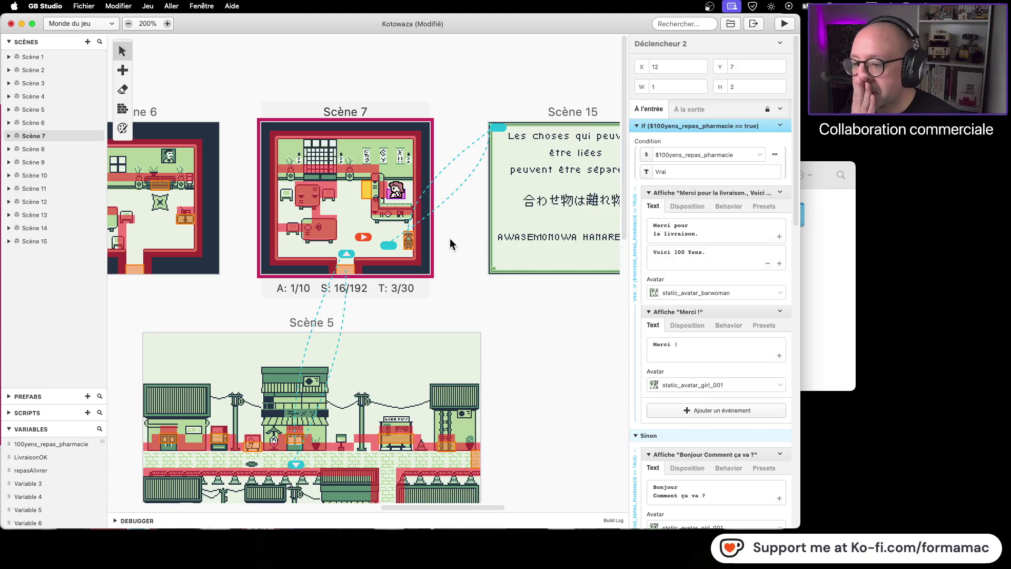
mouse_move(450, 238)
mouse_down()
mouse_move(352, 175)
mouse_move(400, 244)
mouse_move(356, 185)
mouse_move(445, 256)
mouse_up()
click(444, 251)
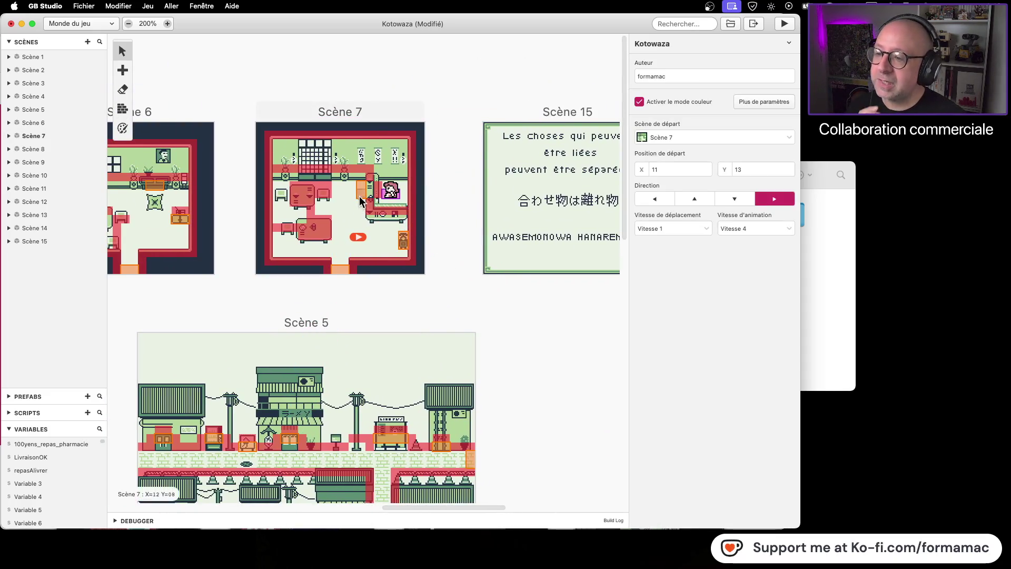
click(365, 195)
drag(365, 195, 374, 195)
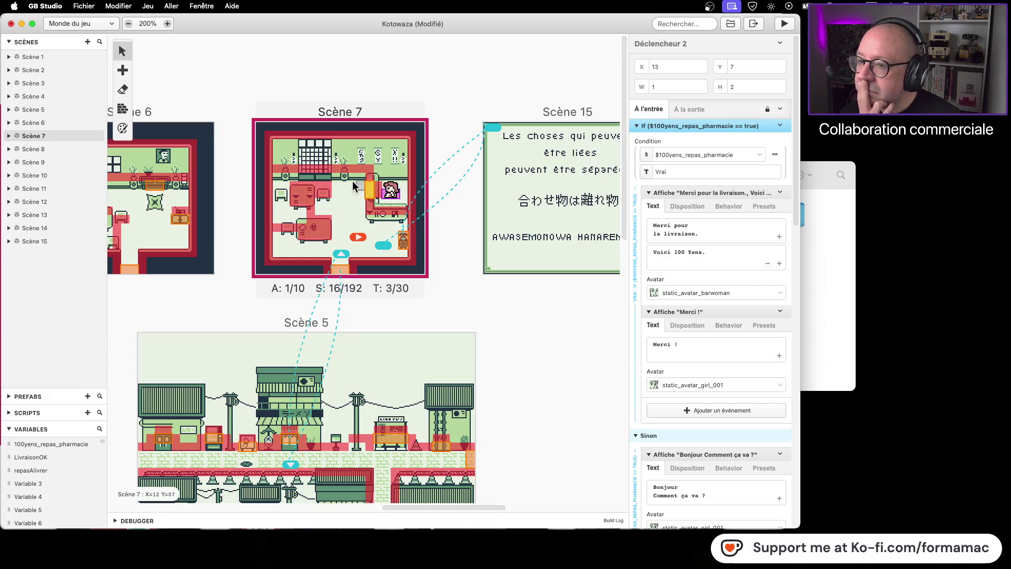
- Save the Kotowaza project and pan the world map toward Scène 11
key(super+s)
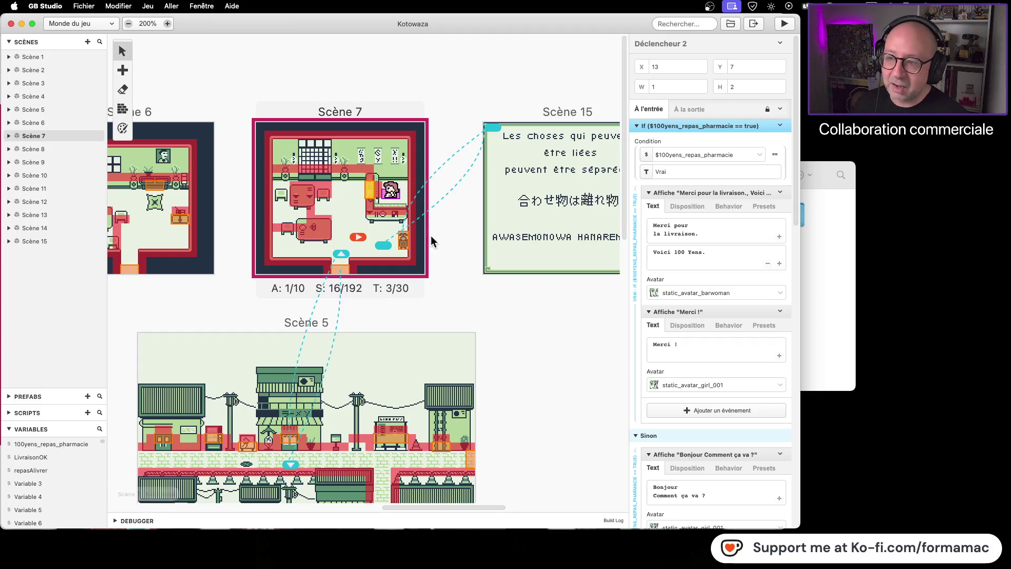
drag(544, 343, 403, 313)
scroll(403, 313, down, 8)
scroll(403, 313, right, 4)
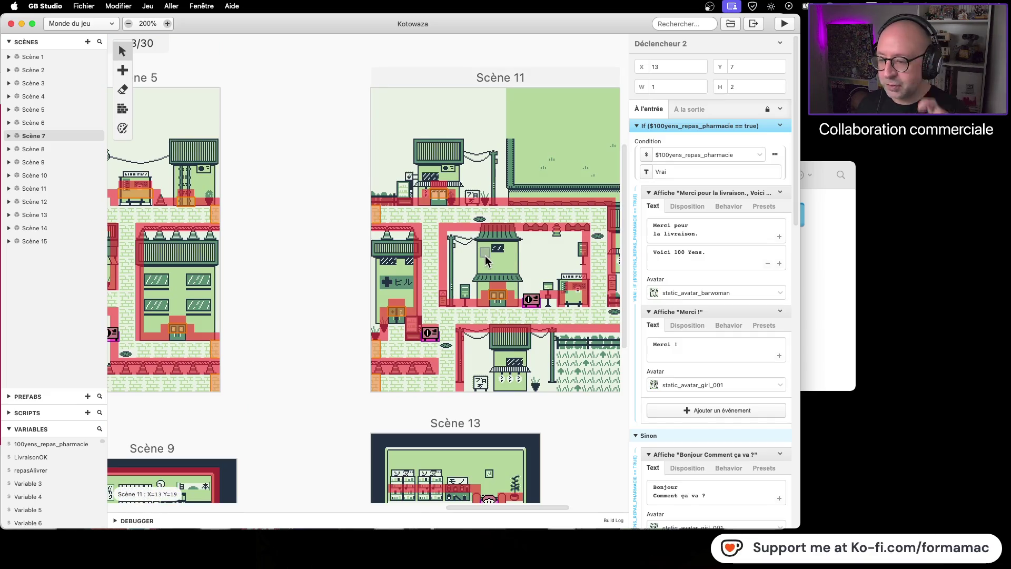
scroll(274, 189, up, 7)
scroll(273, 189, left, 4)
mouse_move(489, 279)
mouse_down()
mouse_move(508, 350)
mouse_move(598, 366)
mouse_up()
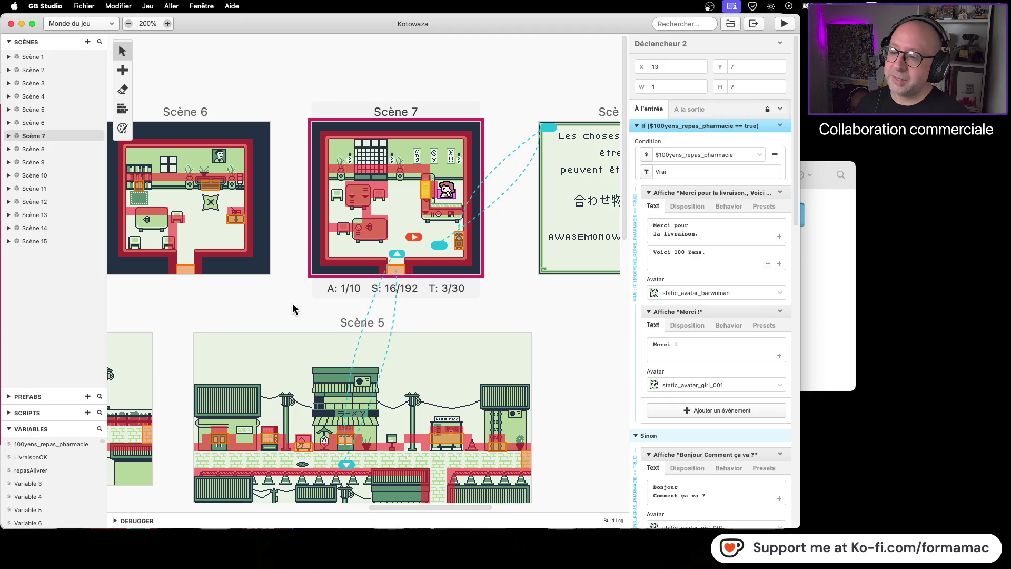
drag(293, 305, 221, 266)
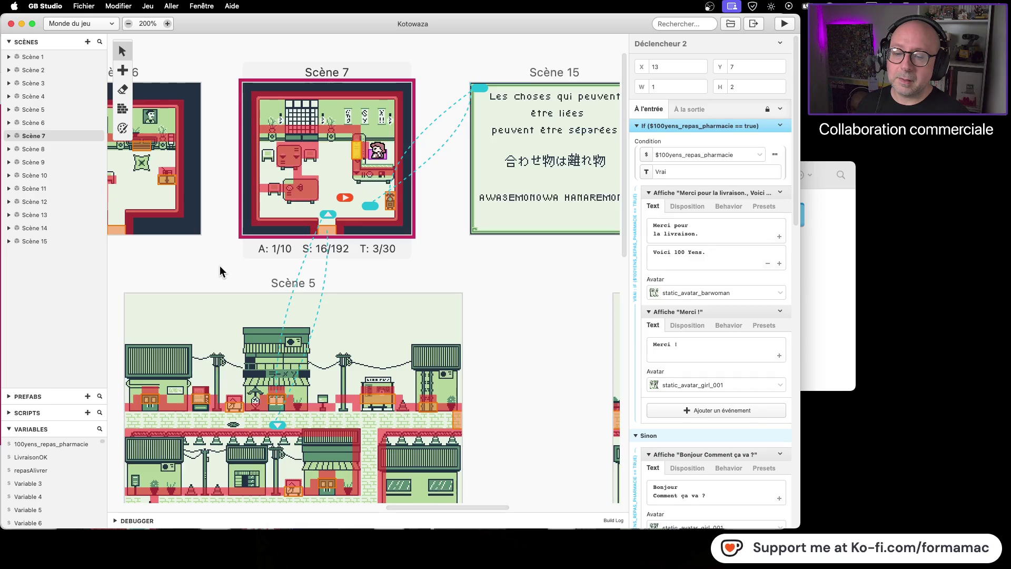
scroll(711, 322, down, 5)
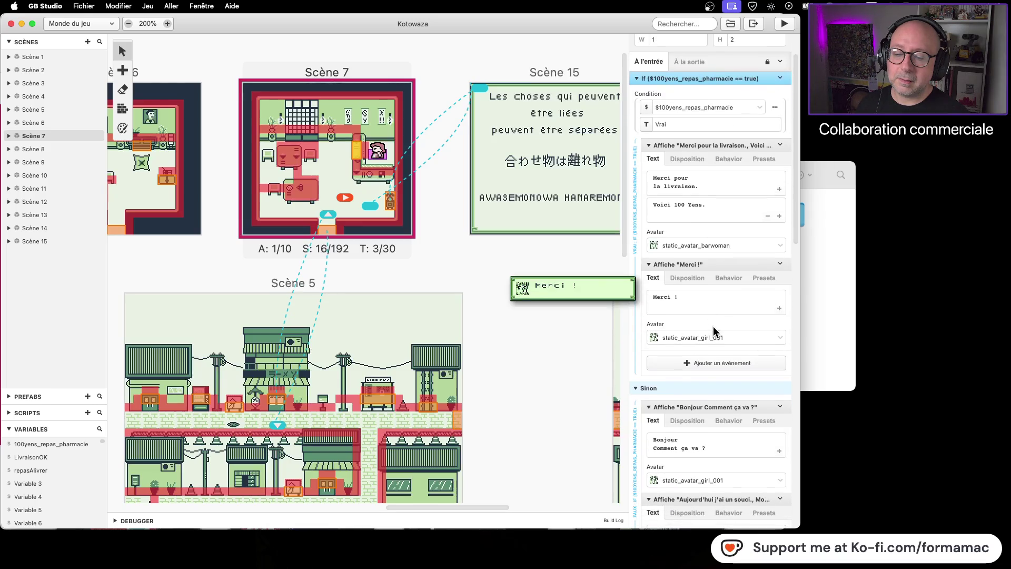
scroll(538, 297, up, 2)
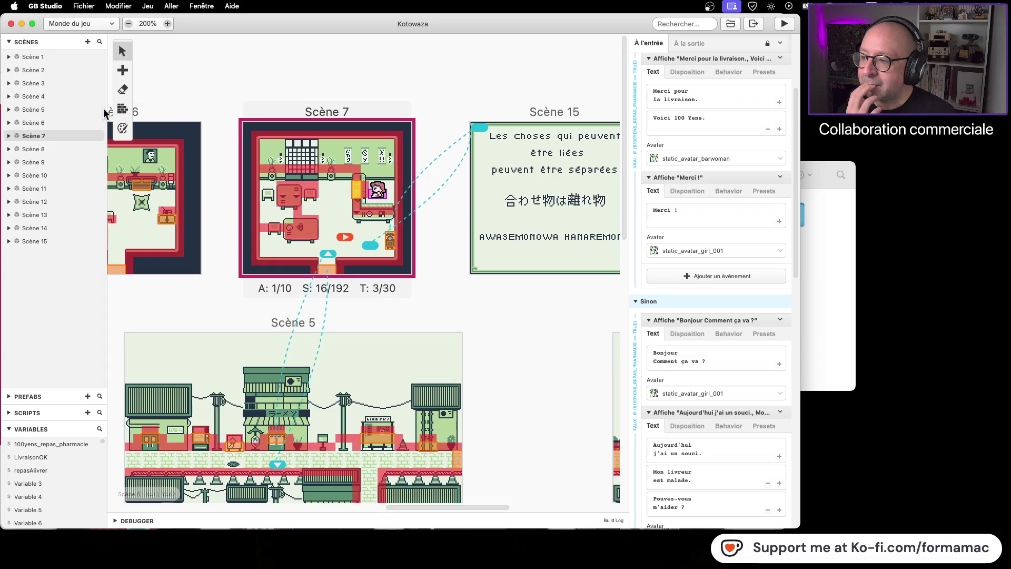
click(122, 111)
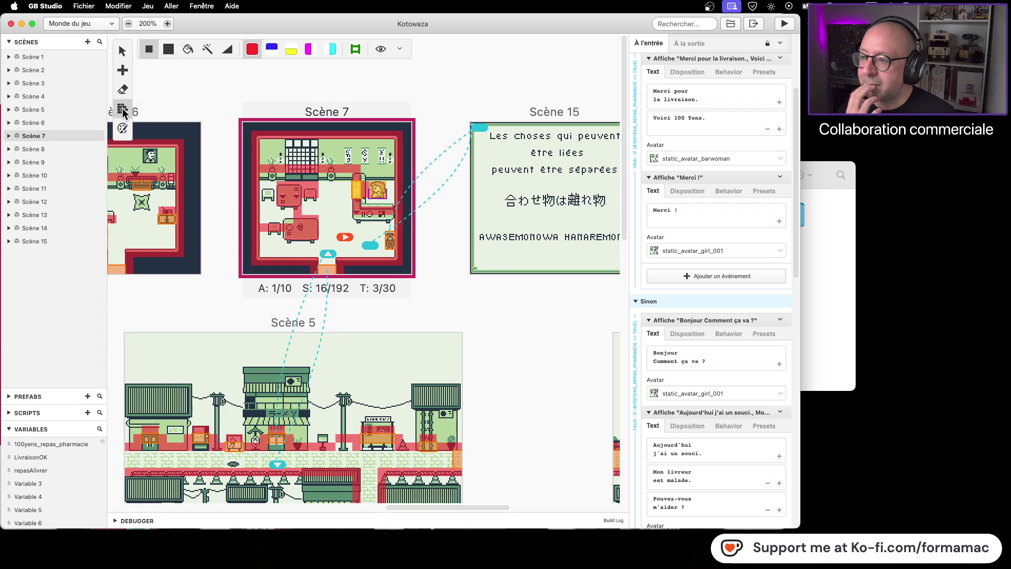
click(122, 50)
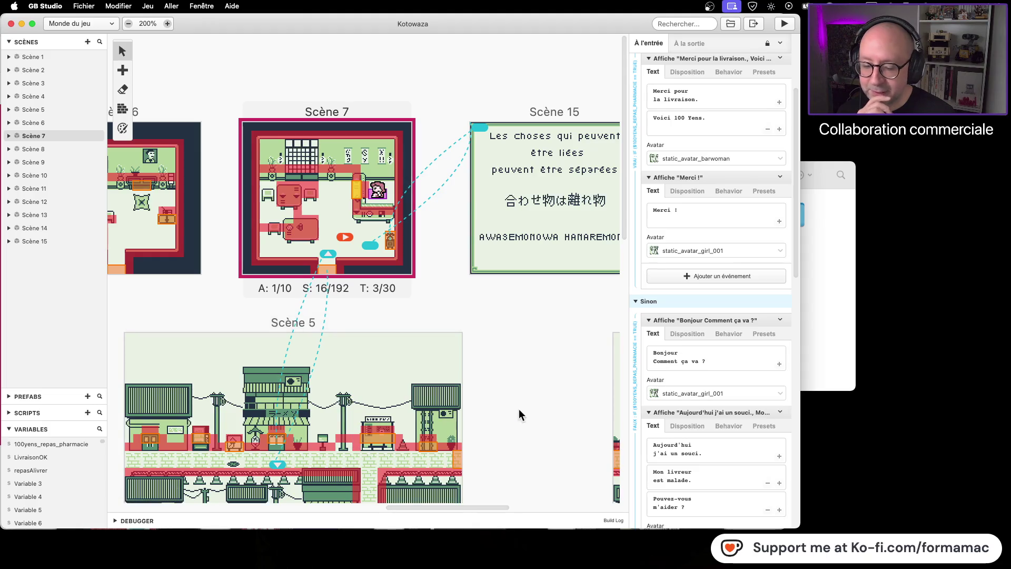
scroll(514, 395, right, 5)
scroll(515, 395, down, 3)
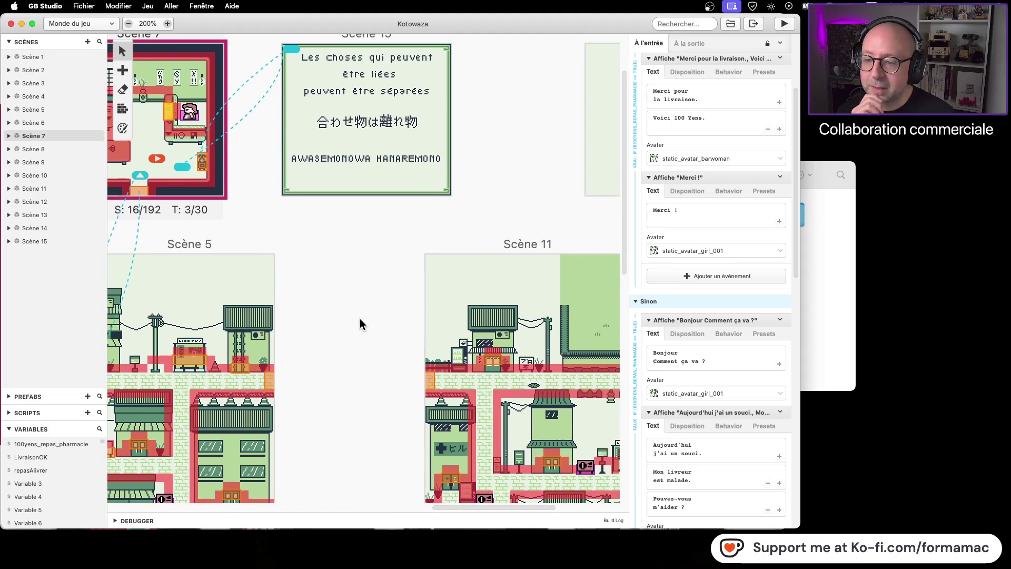
scroll(365, 418, down, 5)
scroll(364, 418, right, 3)
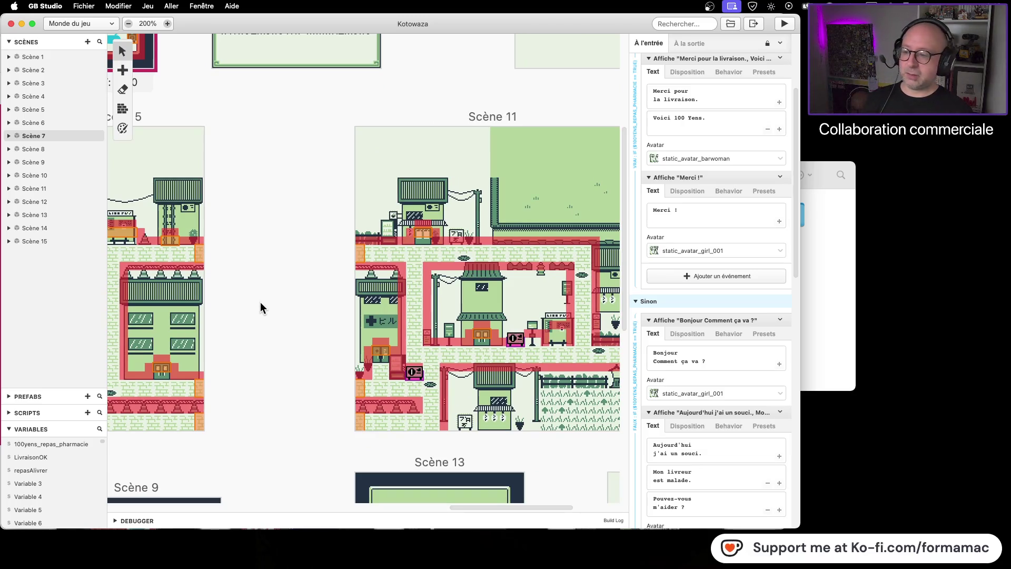
scroll(264, 301, left, 7)
scroll(264, 301, up, 3)
scroll(306, 245, up, 1)
scroll(306, 246, left, 3)
scroll(306, 246, up, 2)
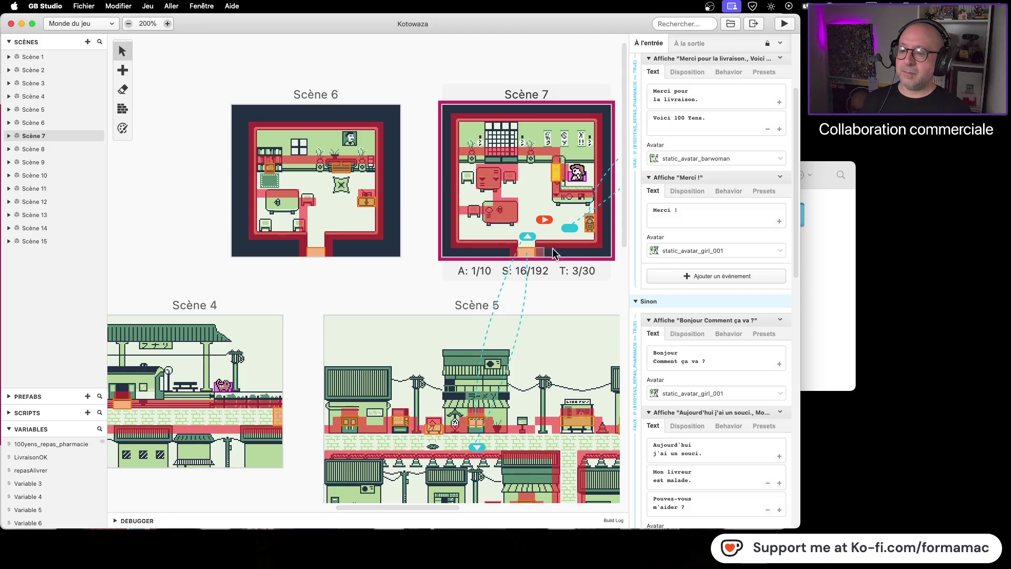
drag(583, 288, 333, 263)
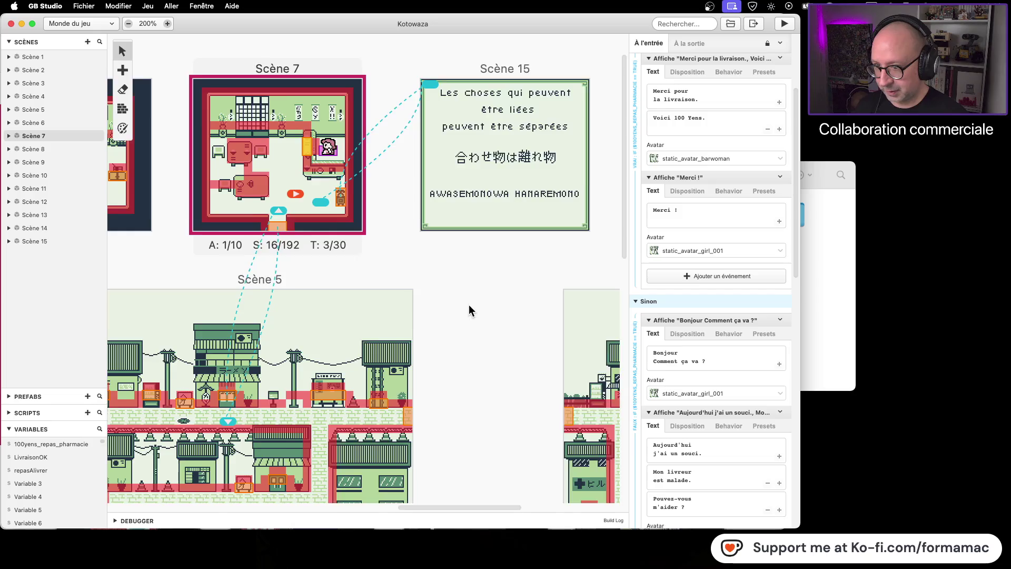
scroll(469, 304, left, 4)
scroll(479, 284, left, 10)
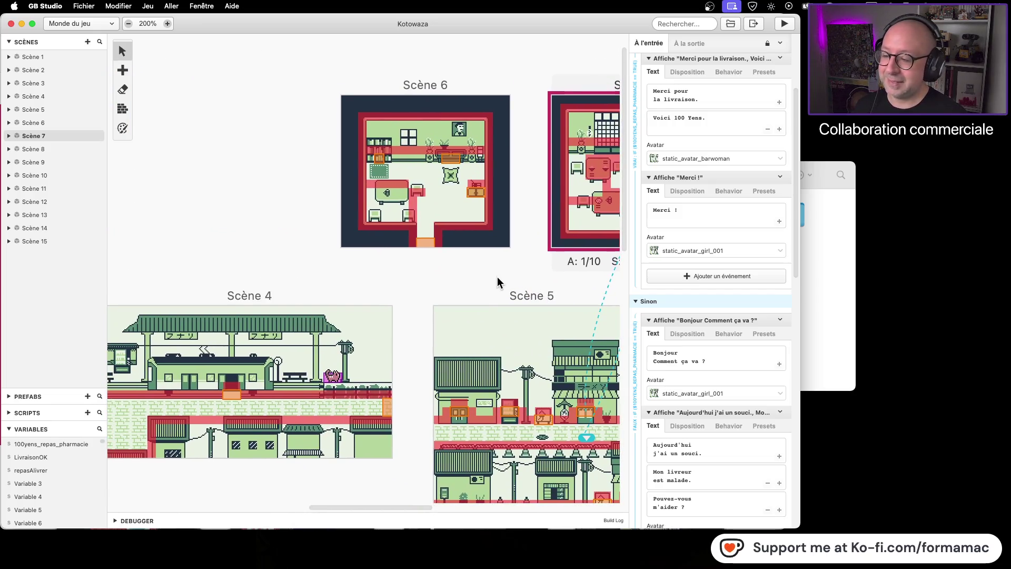
scroll(495, 263, down, 4)
scroll(474, 198, left, 1)
scroll(416, 179, right, 5)
scroll(416, 179, down, 2)
scroll(352, 168, left, 3)
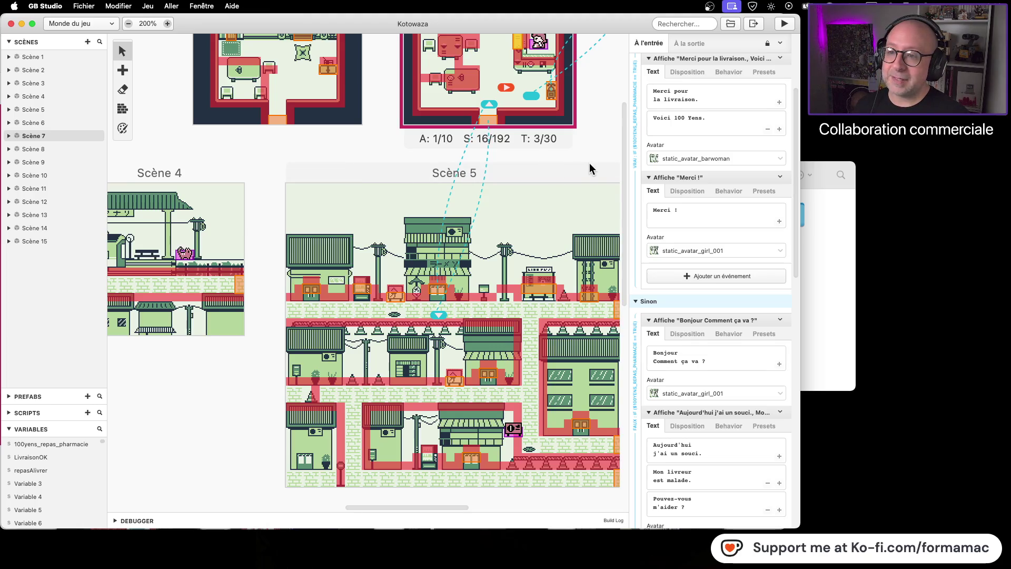
scroll(502, 127, right, 2)
scroll(501, 128, down, 1)
scroll(480, 116, right, 8)
scroll(480, 116, down, 2)
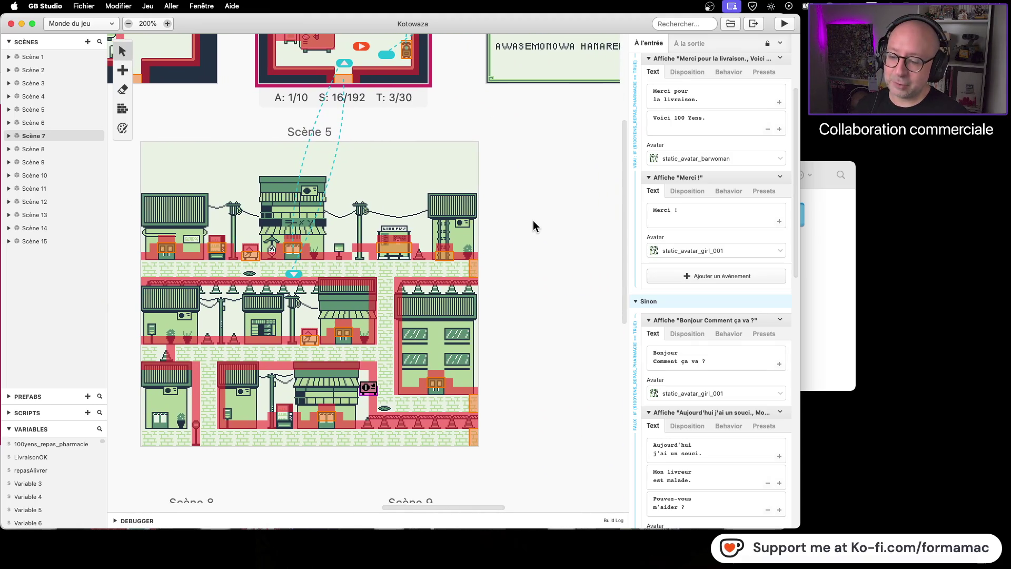
scroll(543, 238, up, 1)
scroll(543, 238, left, 1)
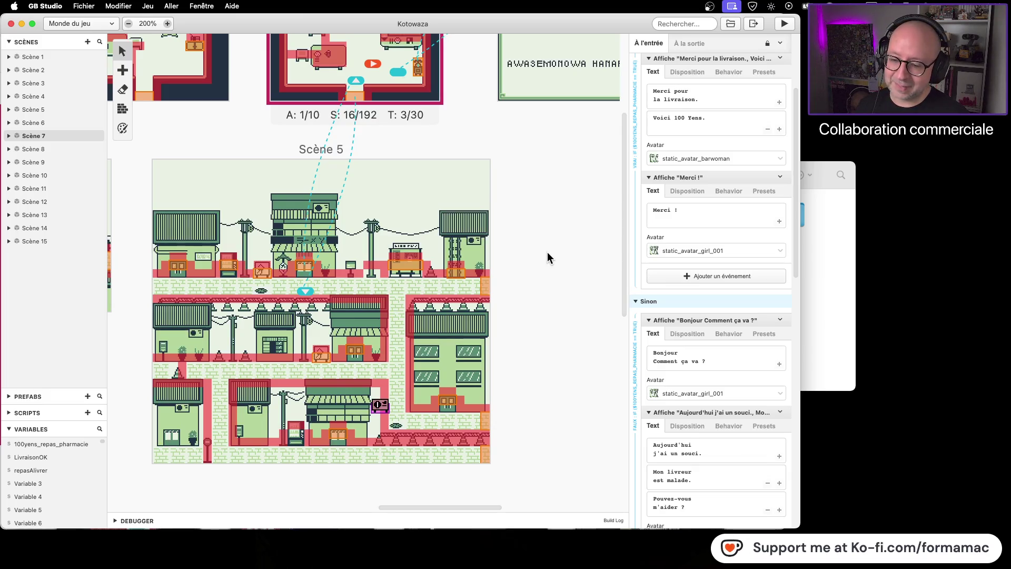
scroll(551, 257, down, 1)
scroll(552, 257, left, 1)
scroll(555, 241, down, 2)
scroll(555, 241, left, 3)
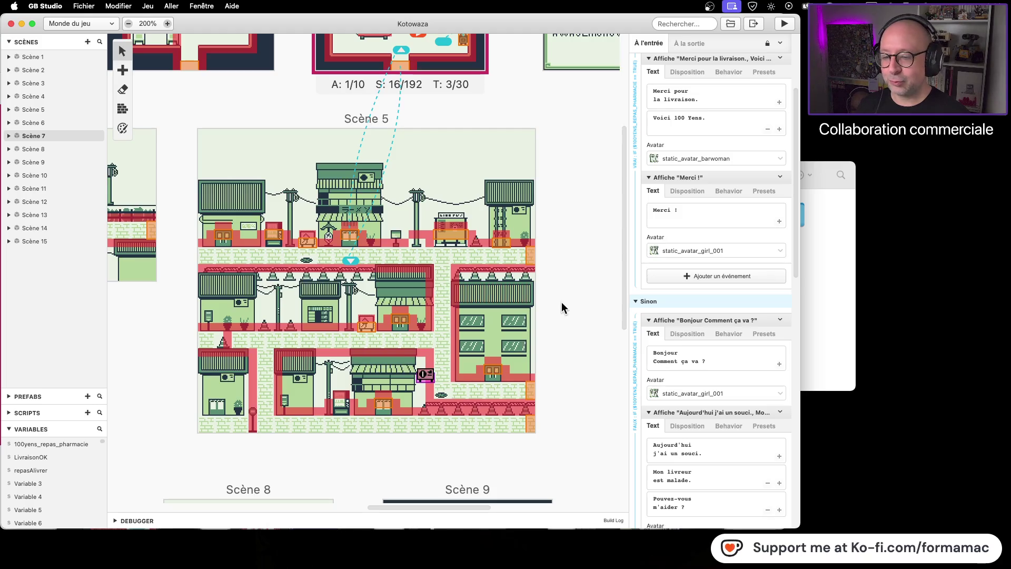
click(824, 275)
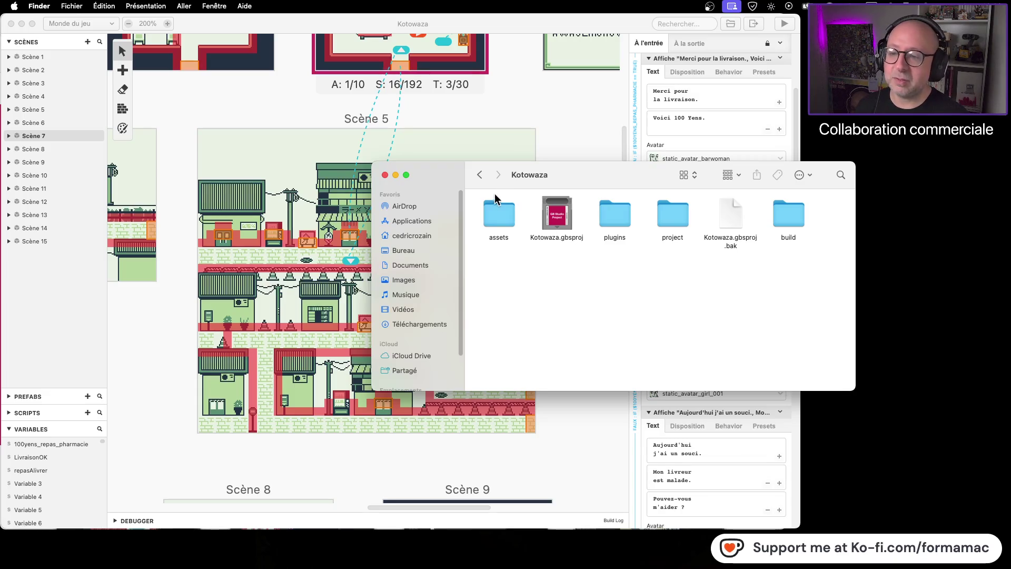
- Back out to the parent Kotowaza folder, close that window, and open a new Finder window
click(481, 178)
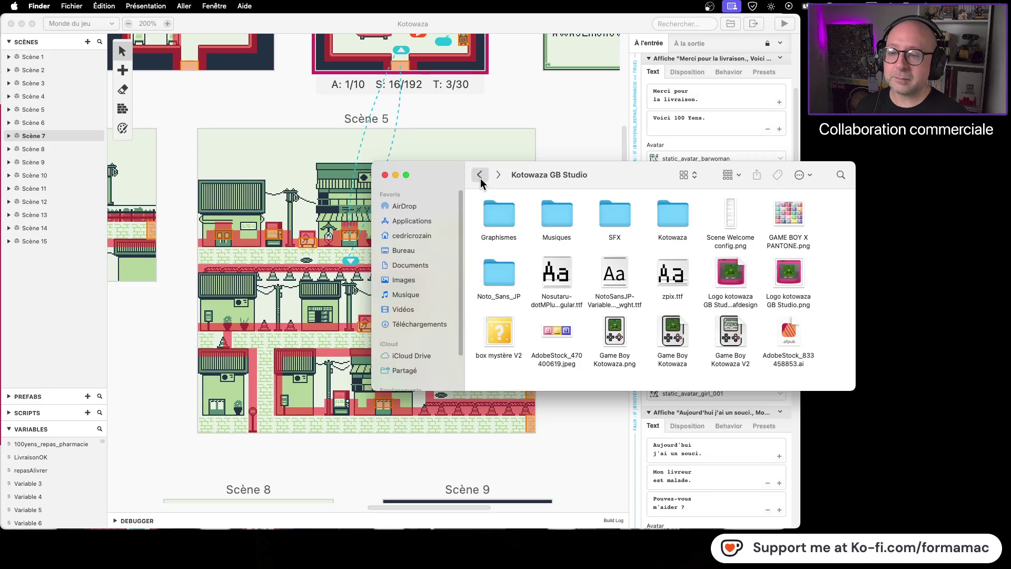
click(481, 178)
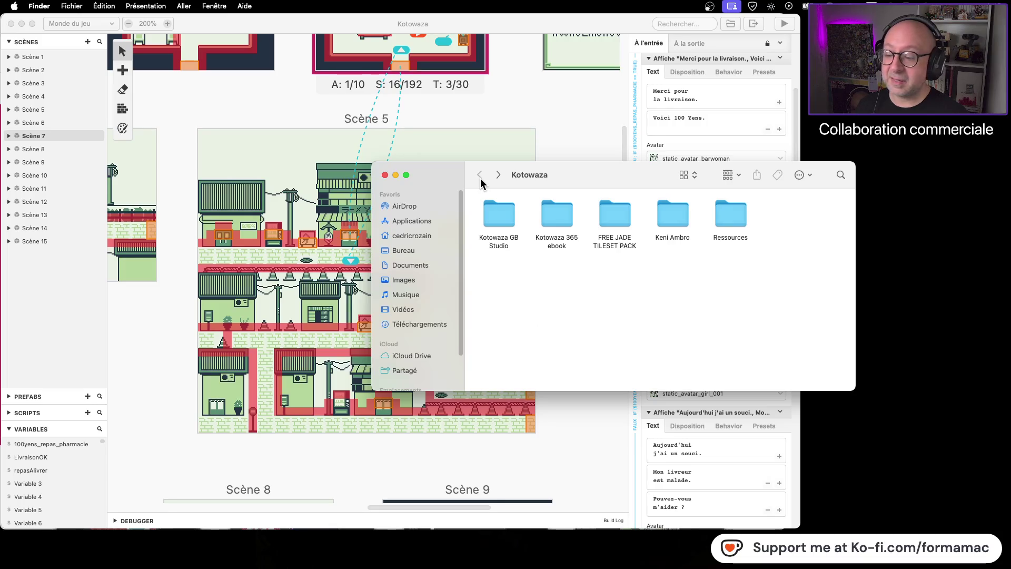
key(super+w)
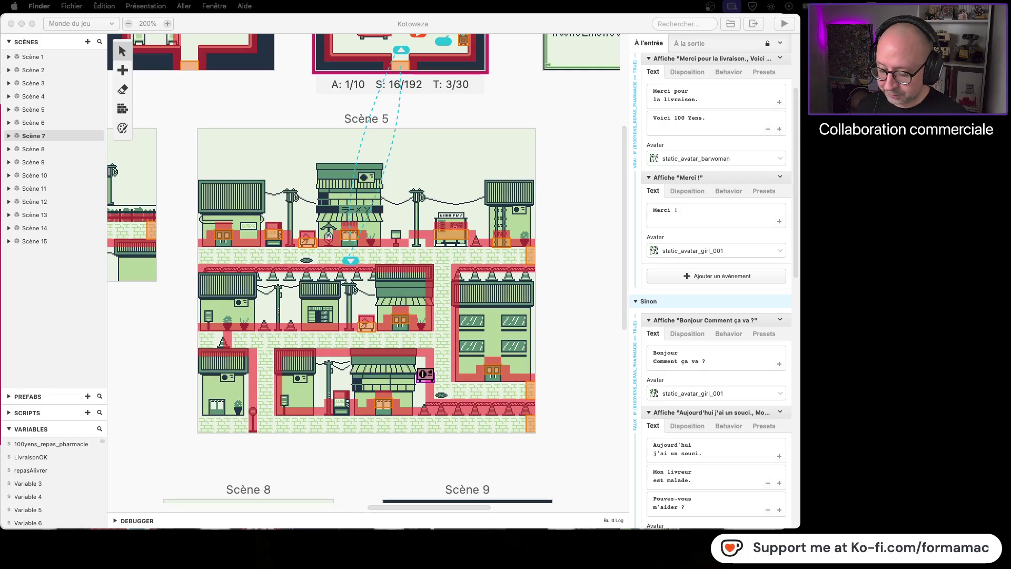
key(super+n)
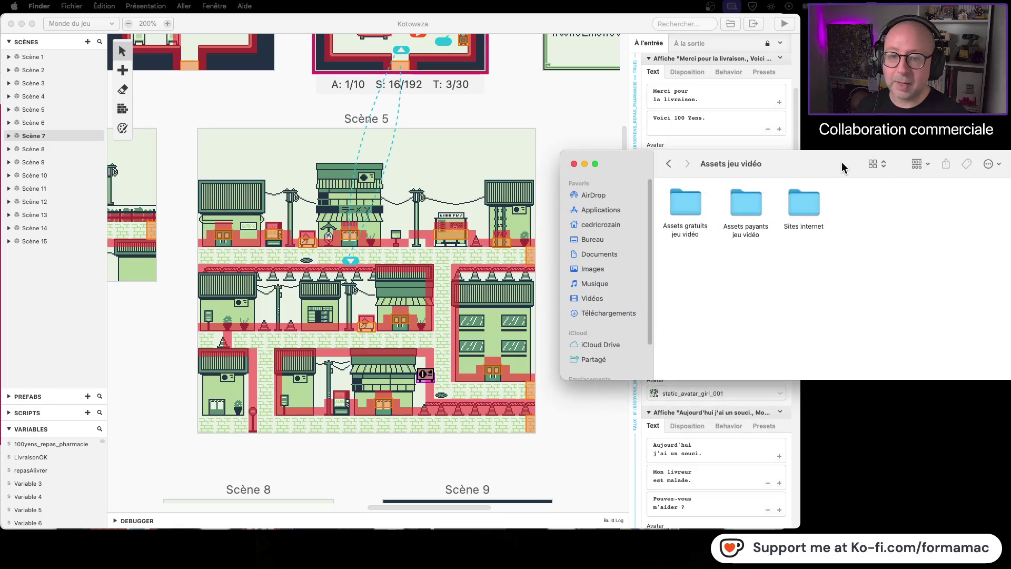
- Browse into Assets gratuits > Musiques et sons and inspect the 8-bit Gameboy Songs Vol 1 folder
drag(841, 162, 758, 149)
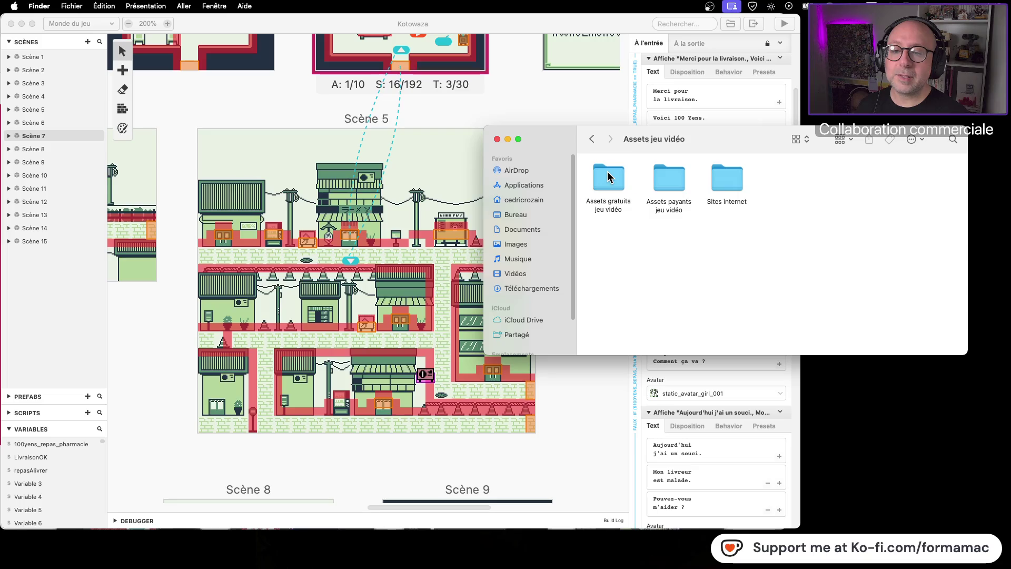
double_click(608, 171)
double_click(786, 180)
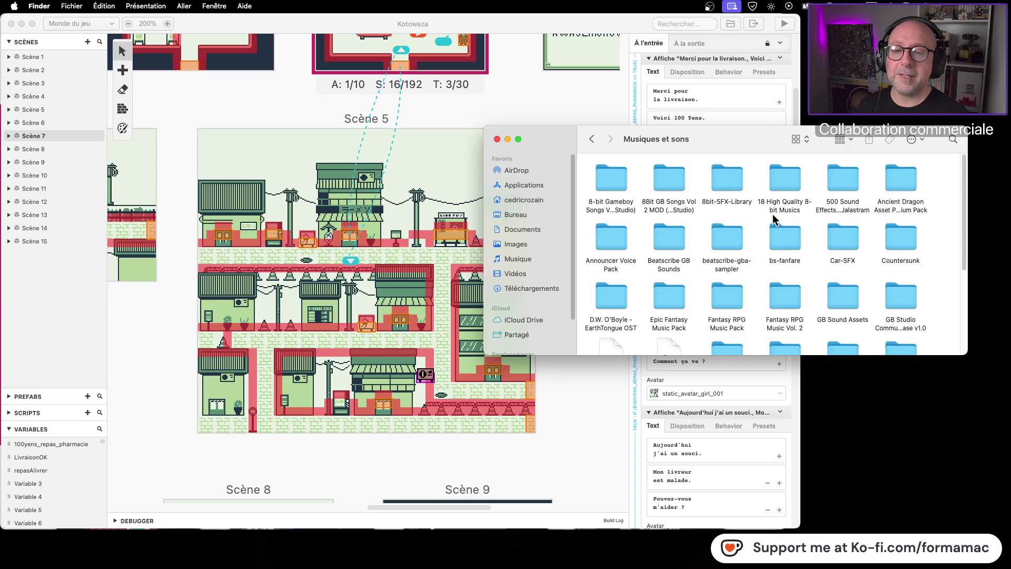
double_click(620, 188)
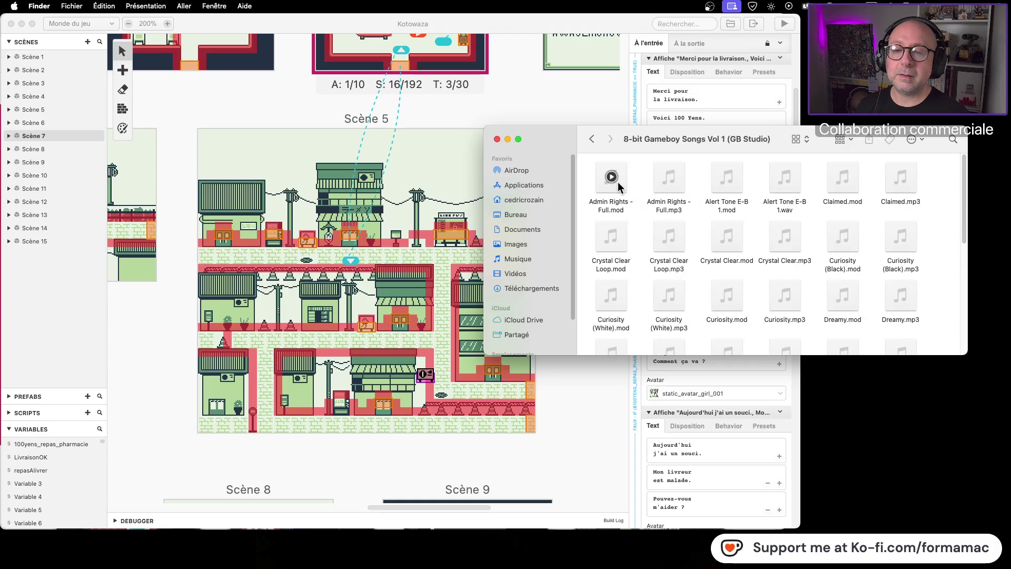
scroll(705, 224, down, 15)
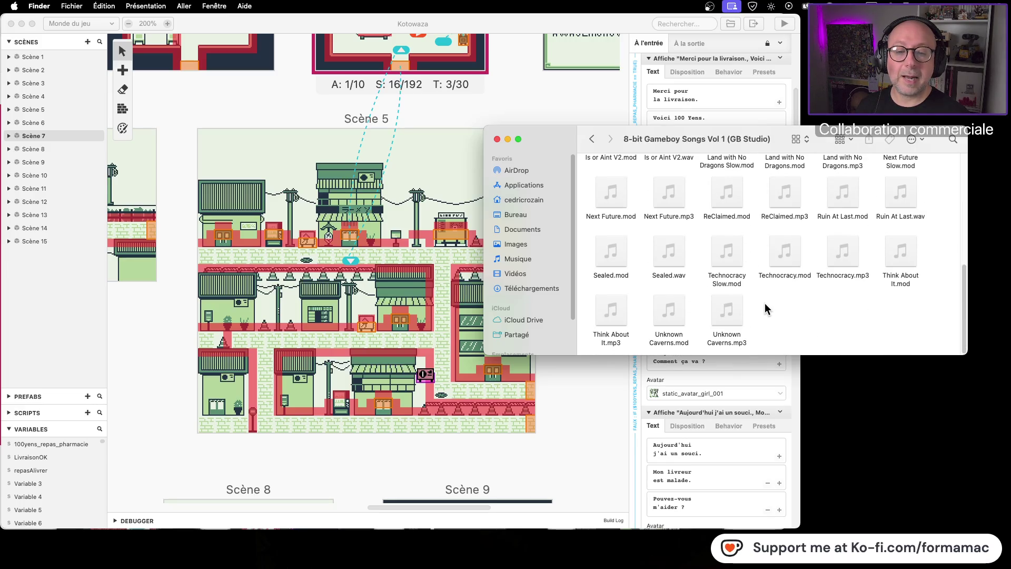
scroll(761, 303, up, 15)
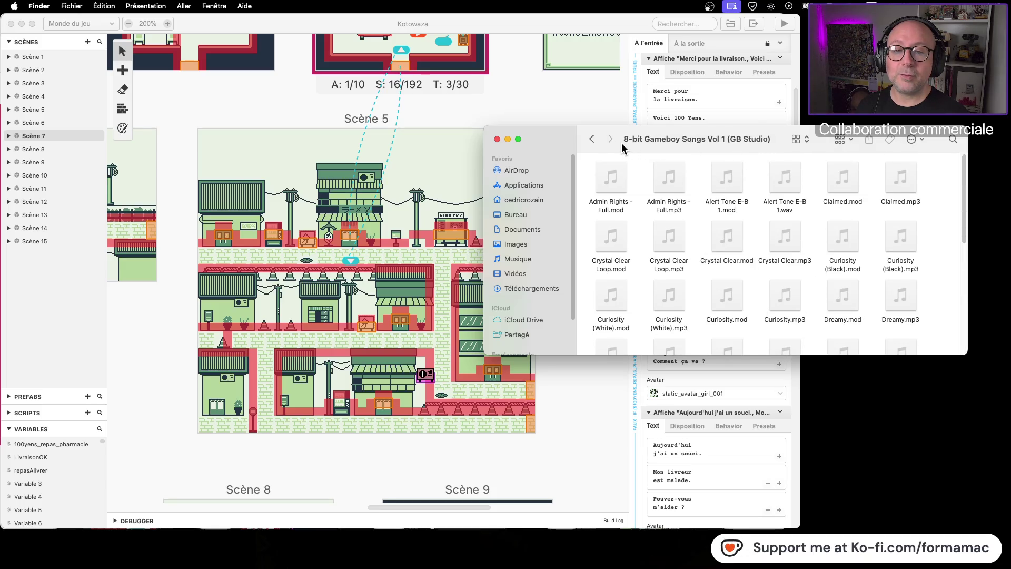
click(594, 140)
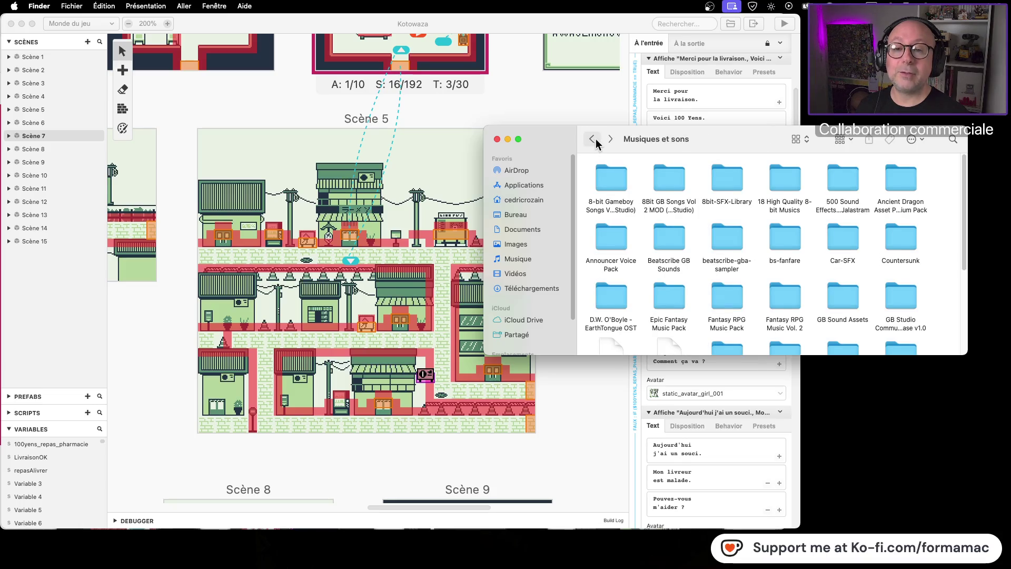
- Inspect the 8Bit GB Songs Vol 2 MOD folder's contents
double_click(672, 178)
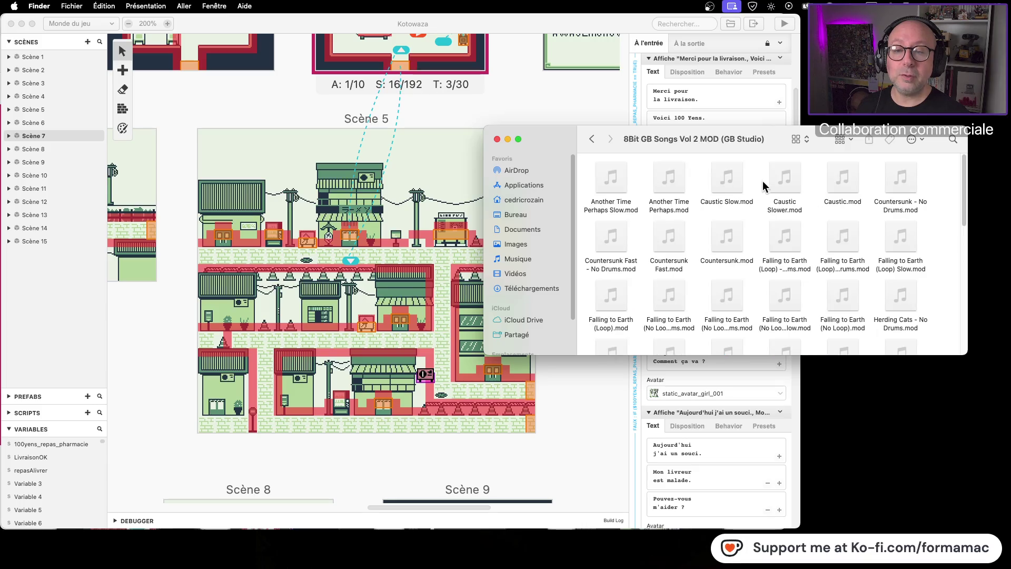
scroll(817, 245, down, 8)
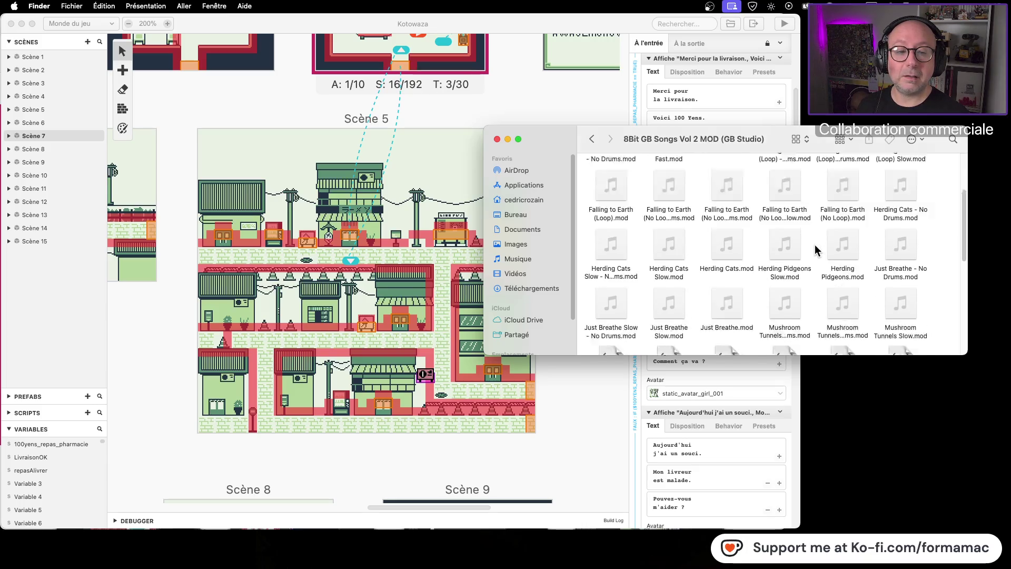
scroll(814, 244, down, 3)
scroll(813, 245, up, 8)
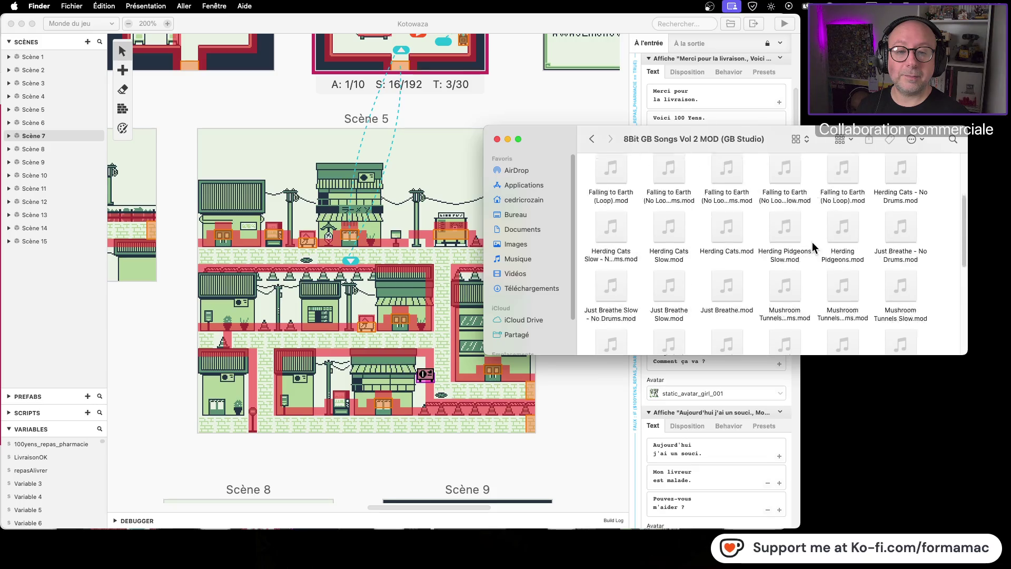
click(591, 139)
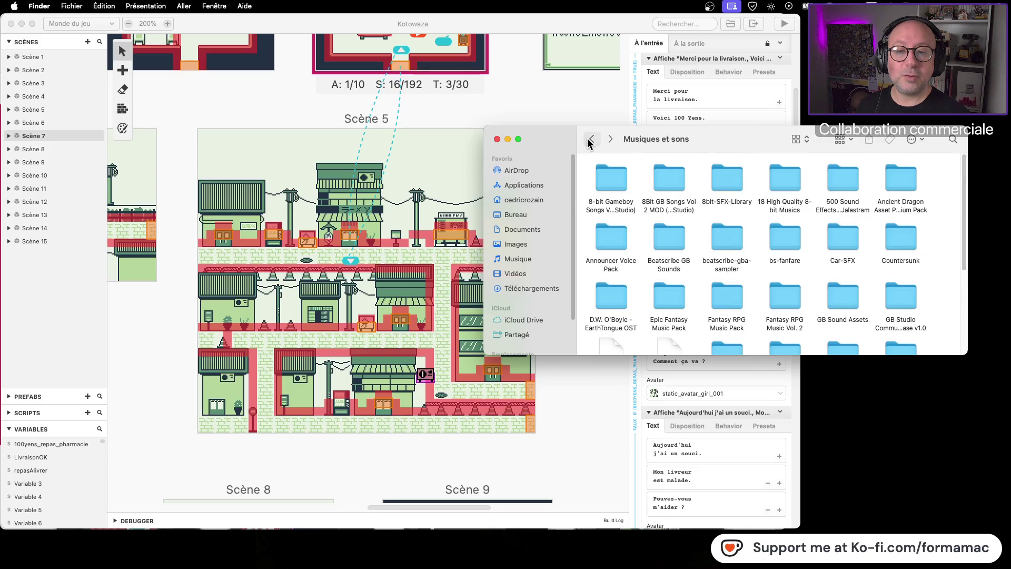
- Check the 8bit-SFX-Library, 500 Sound Effects by Jalastram and GB Sound Assets packs
double_click(739, 183)
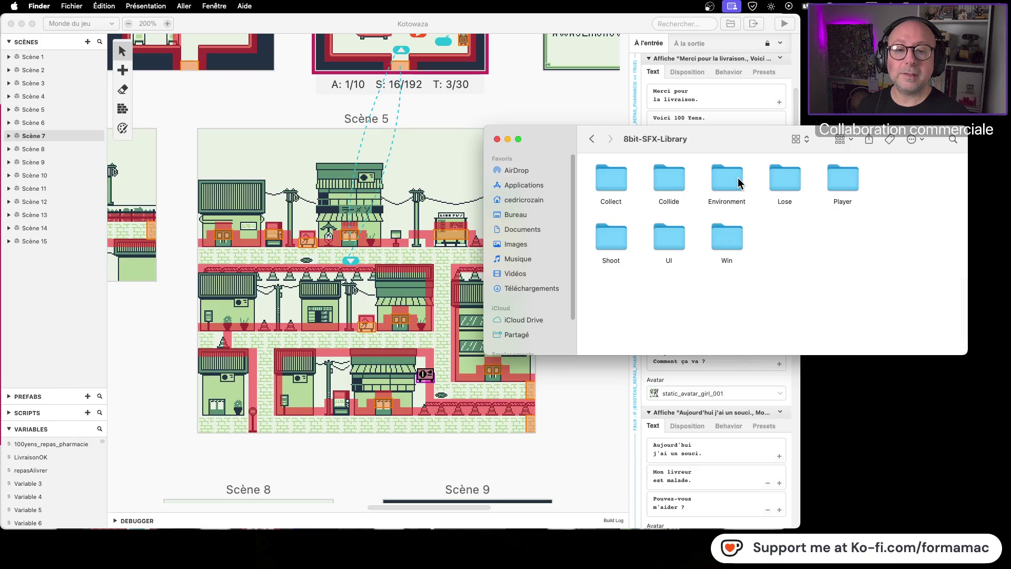
double_click(608, 168)
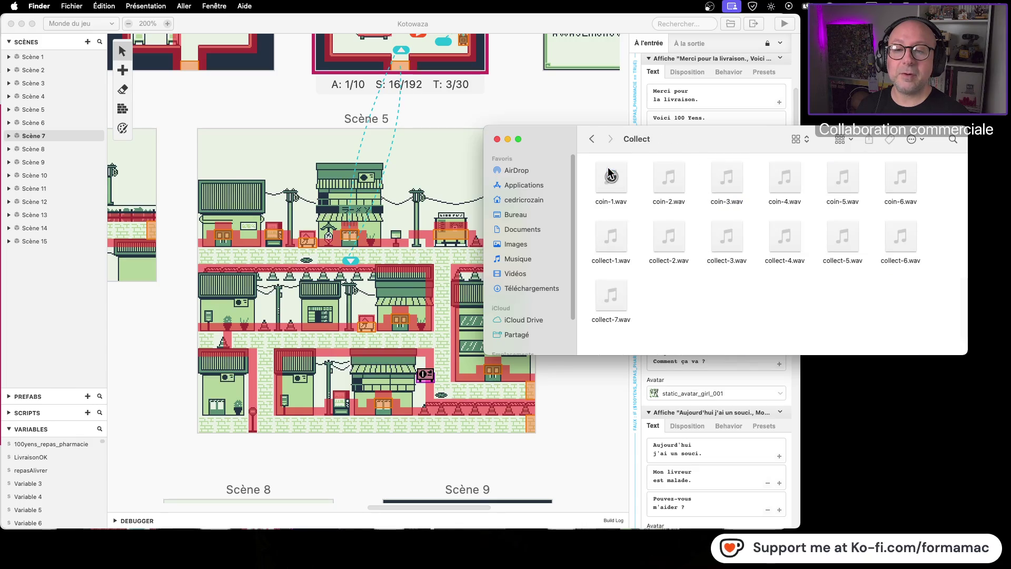
click(593, 139)
click(594, 139)
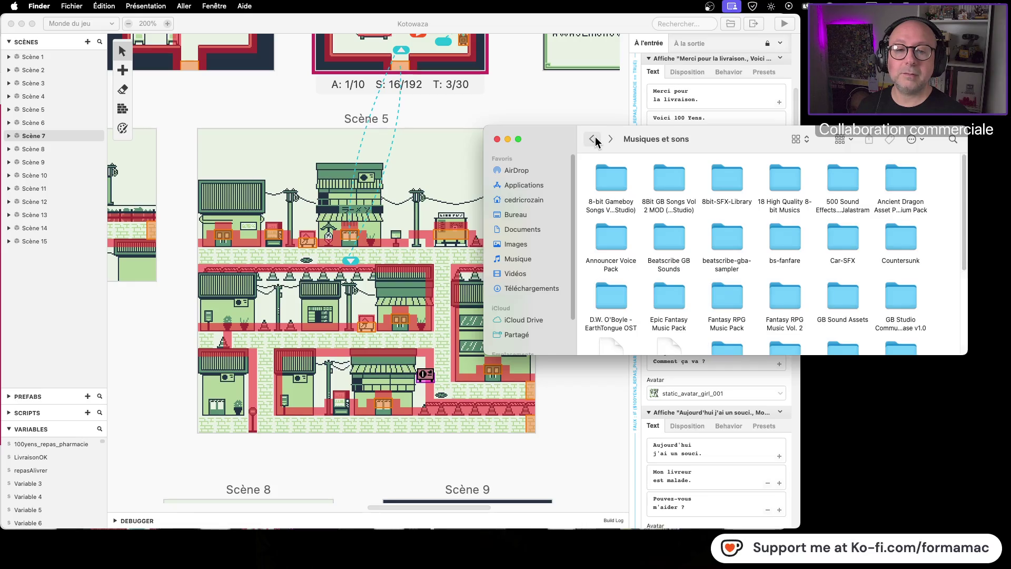
double_click(840, 180)
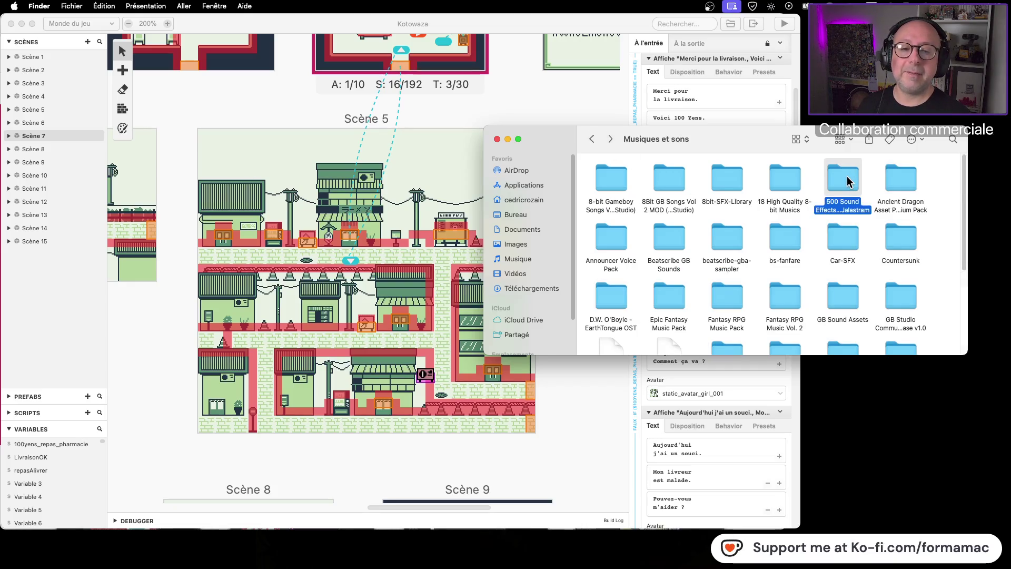
click(592, 140)
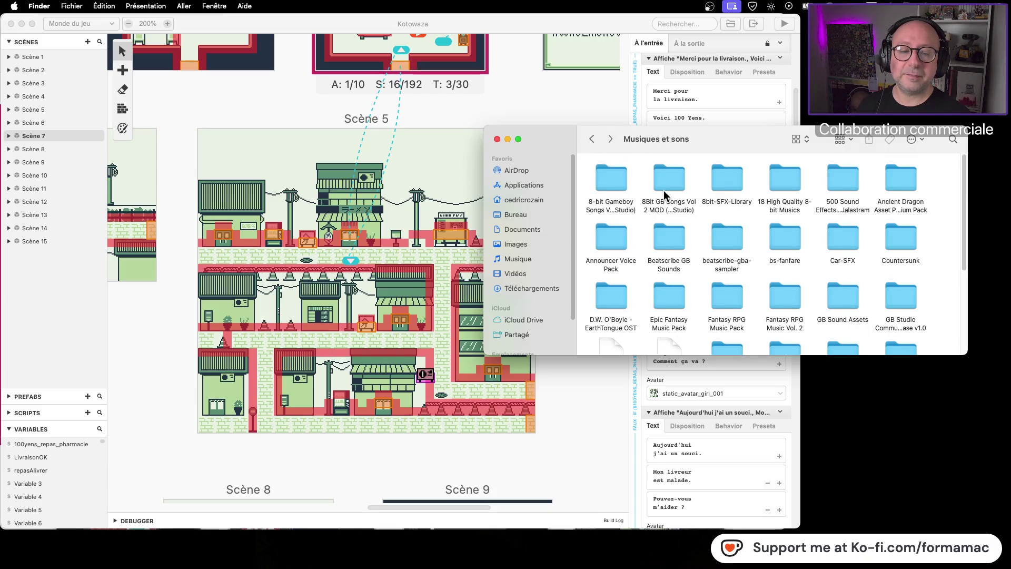
double_click(841, 301)
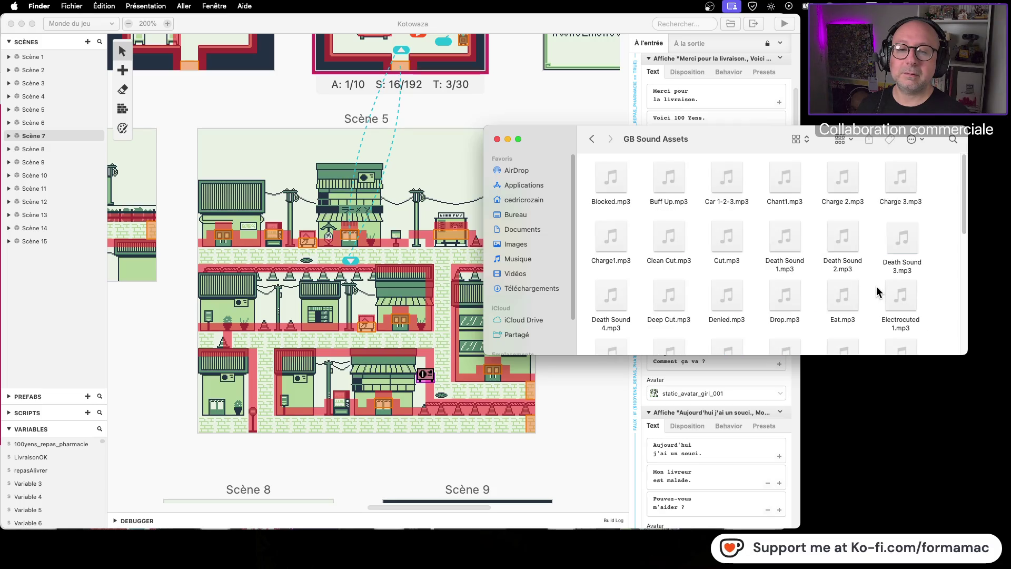
scroll(877, 292, down, 10)
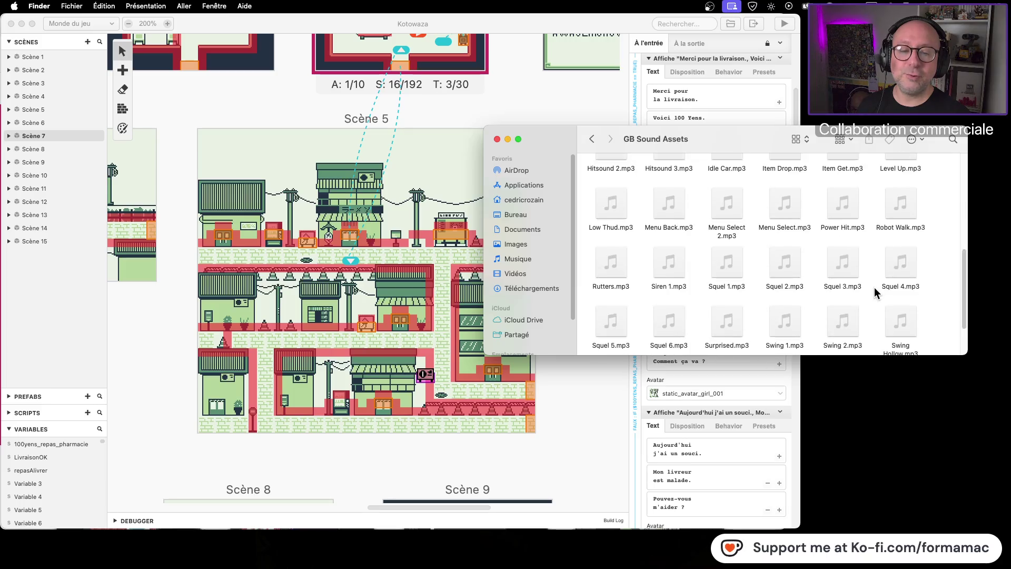
click(592, 139)
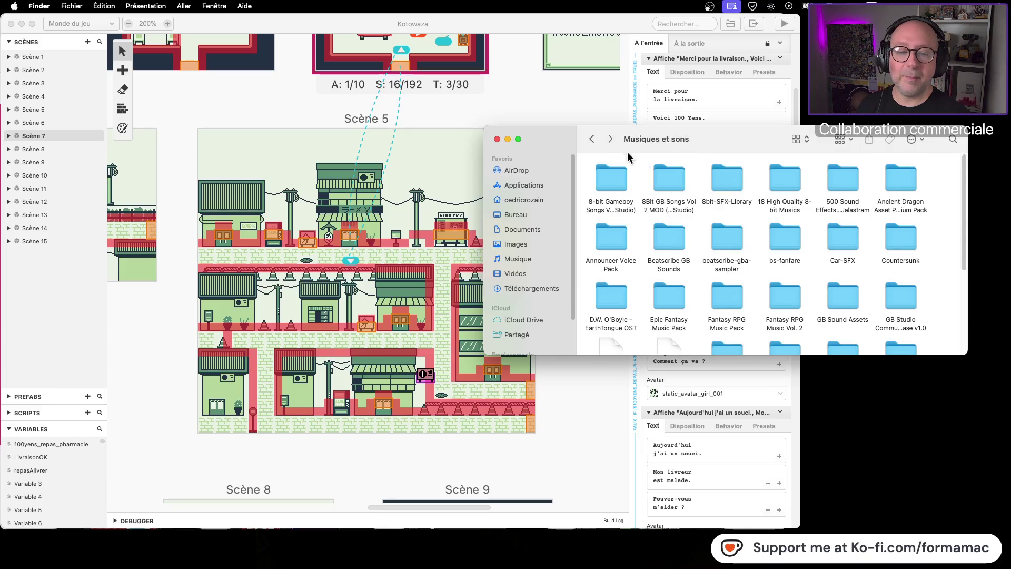
- Open the GB Studio community assets and inspect its Jingles and National Anthems folders
double_click(901, 298)
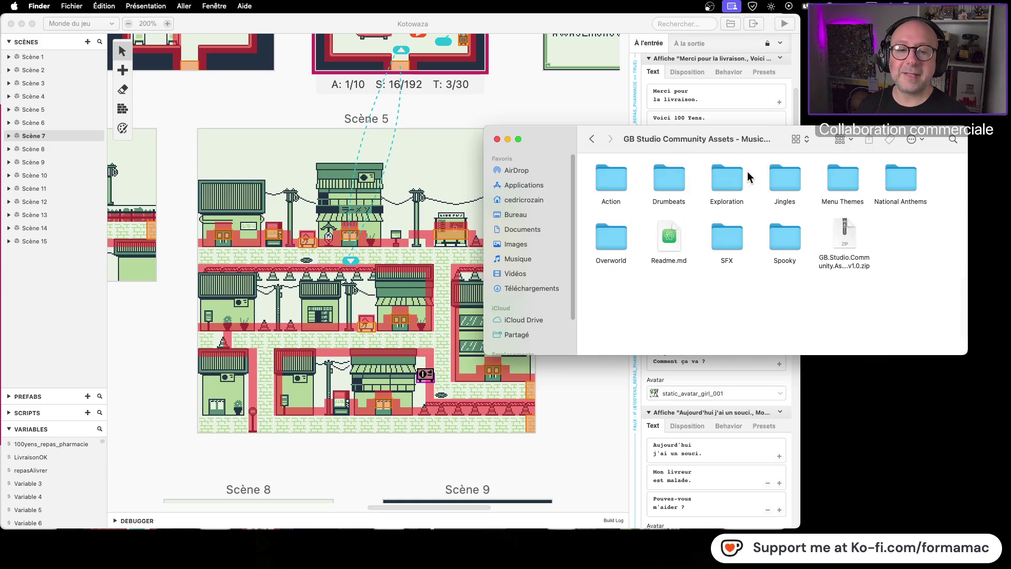
double_click(793, 182)
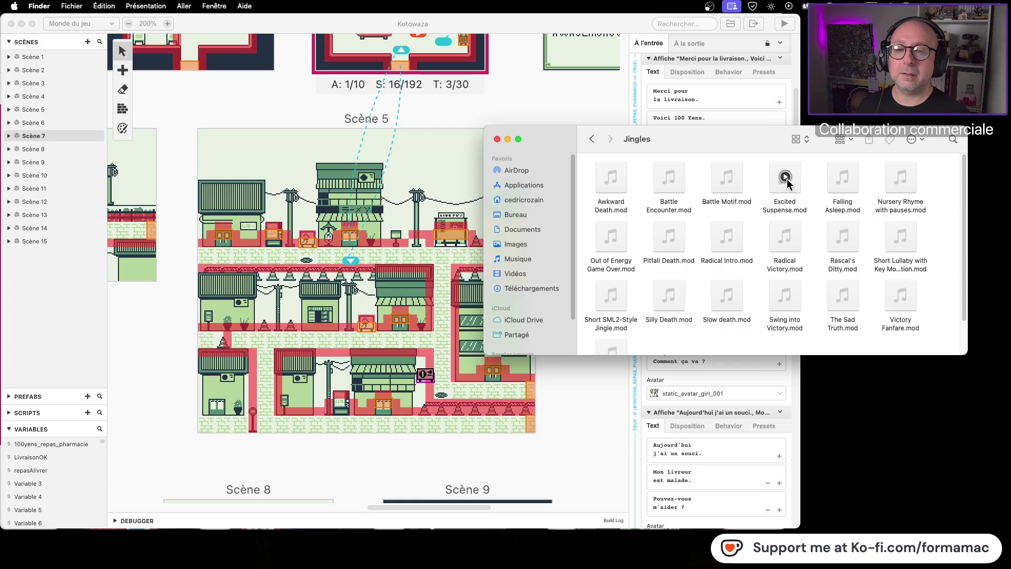
click(593, 140)
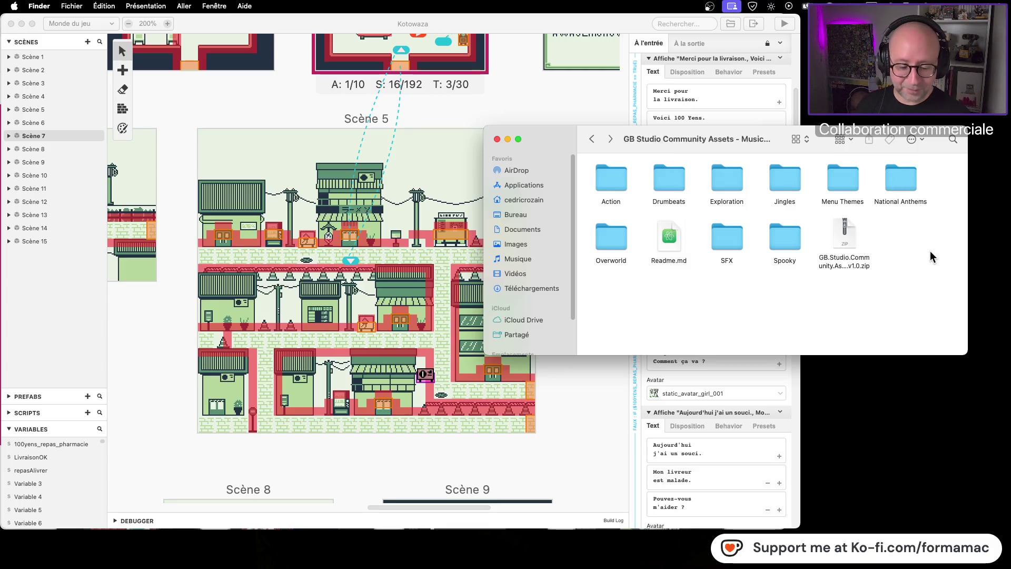
double_click(901, 181)
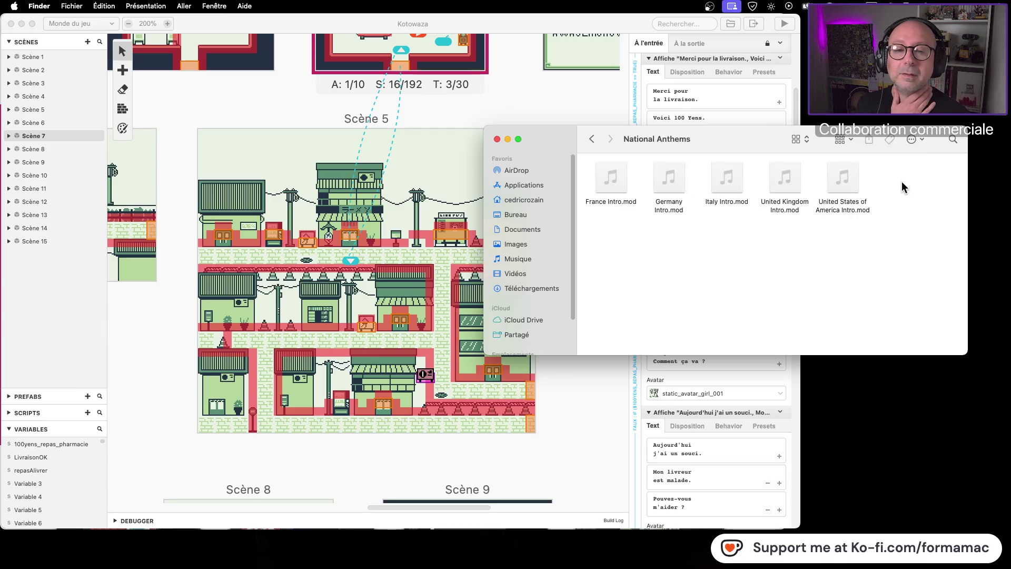
click(592, 139)
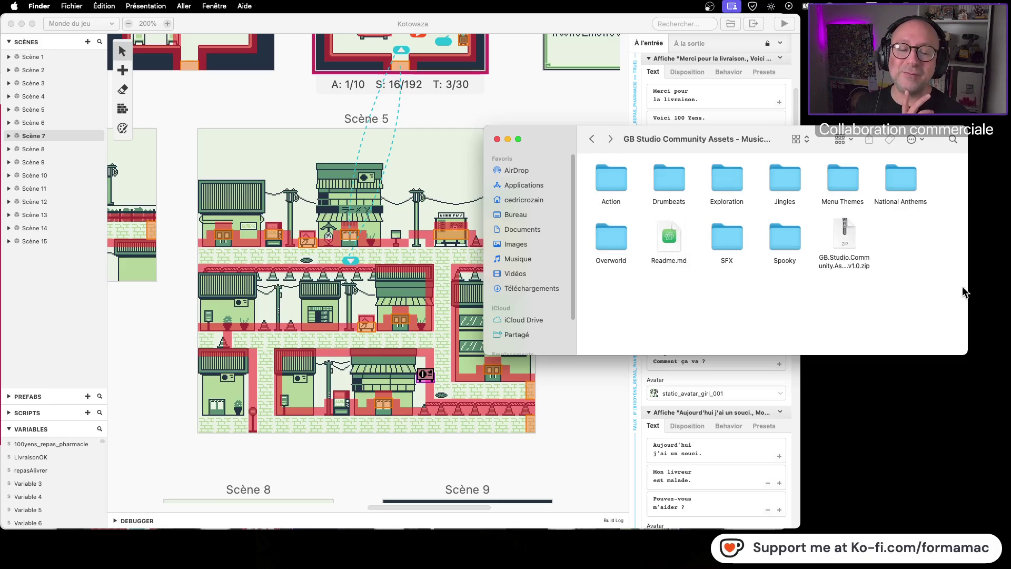
- Inspect the community assets' SFX folder, then move the window up and left
double_click(730, 235)
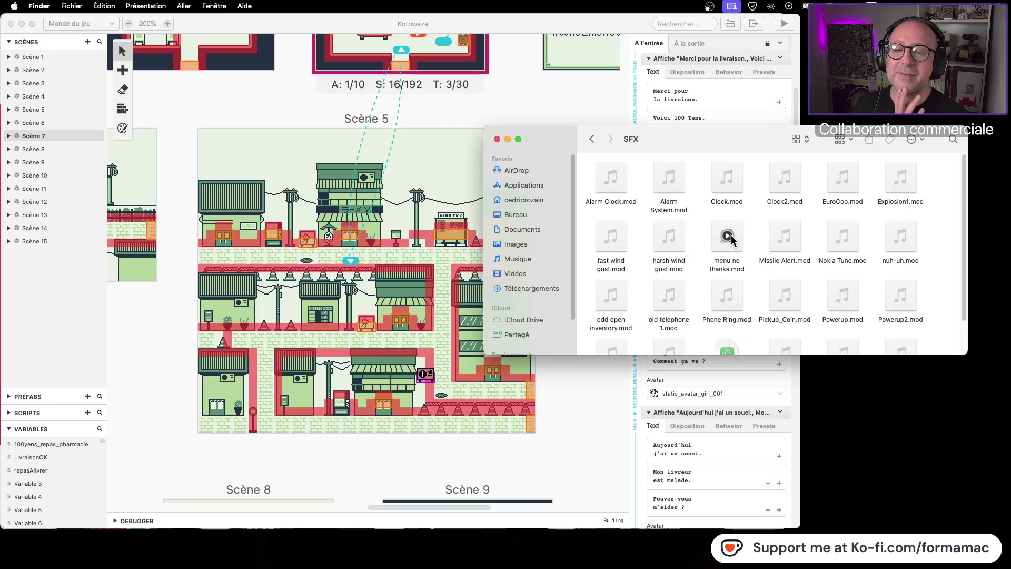
scroll(948, 287, down, 2)
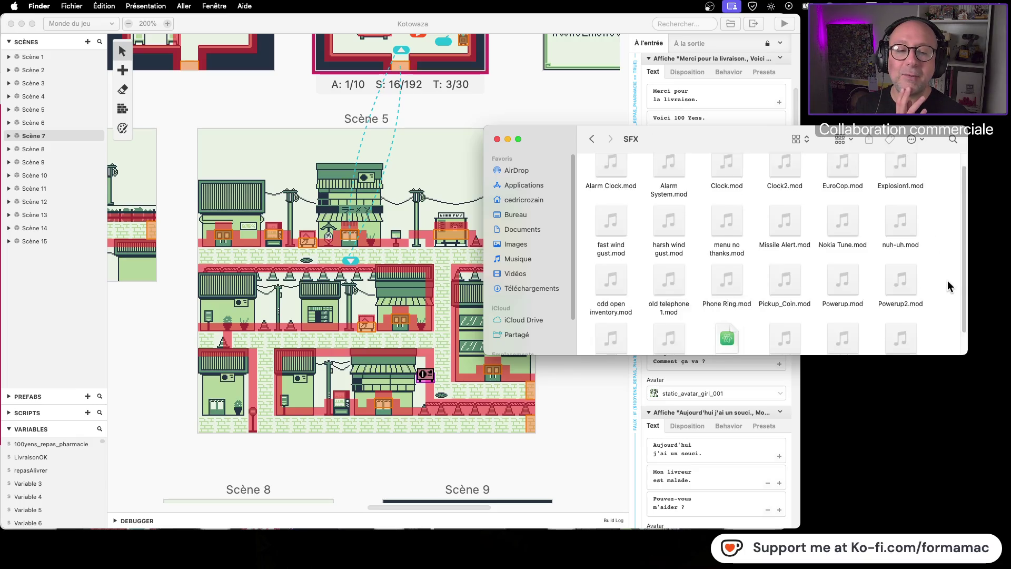
scroll(946, 287, up, 2)
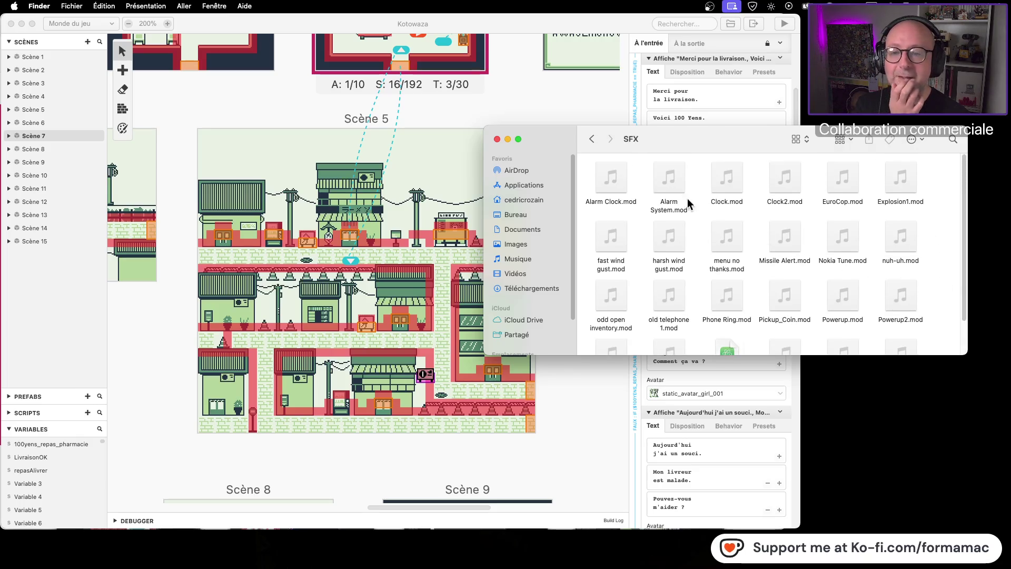
click(592, 139)
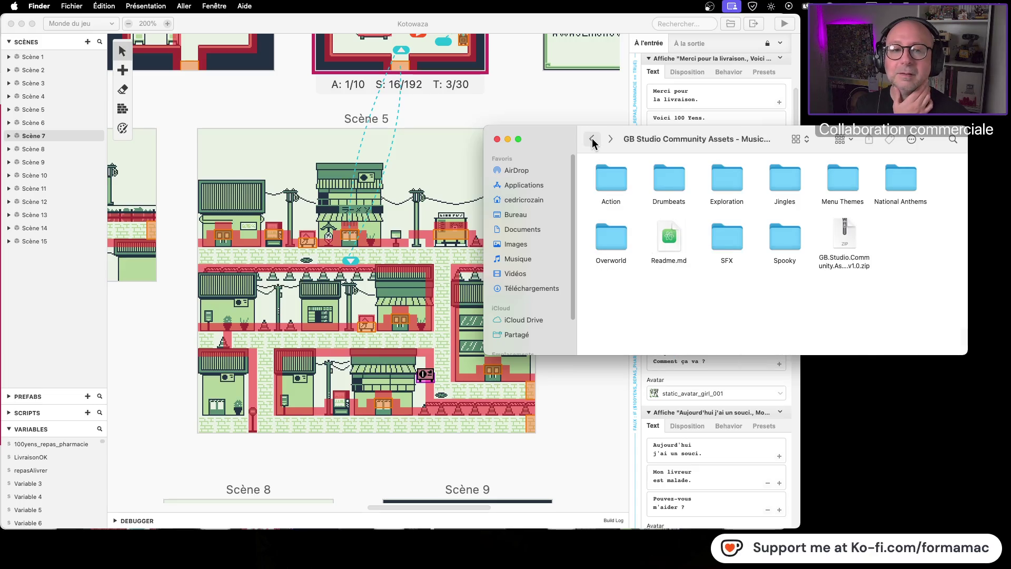
drag(774, 134, 567, 107)
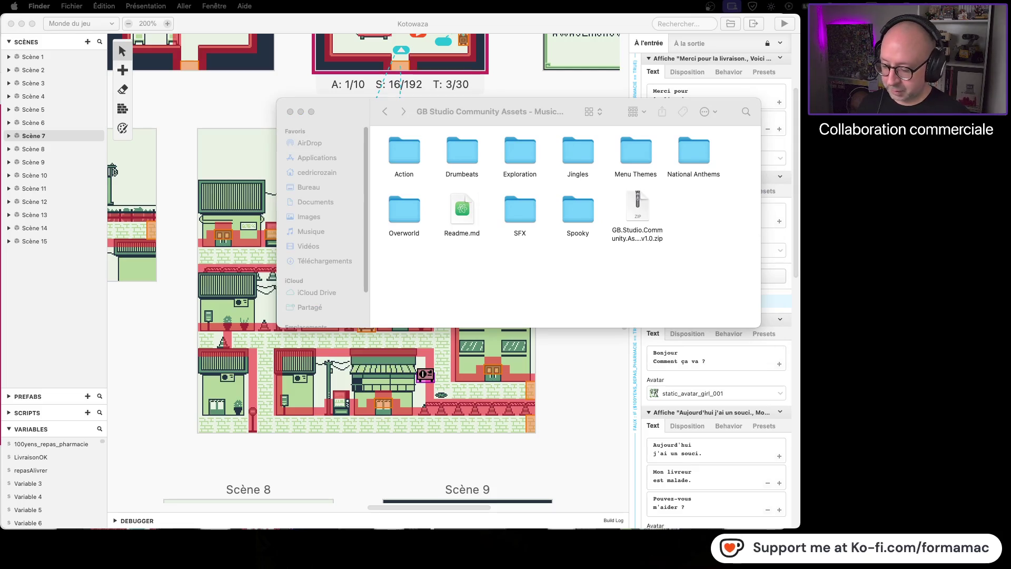
- Paste the GB Studio Community Assets folder into the project's Musiques folder
drag(1006, 174, 632, 173)
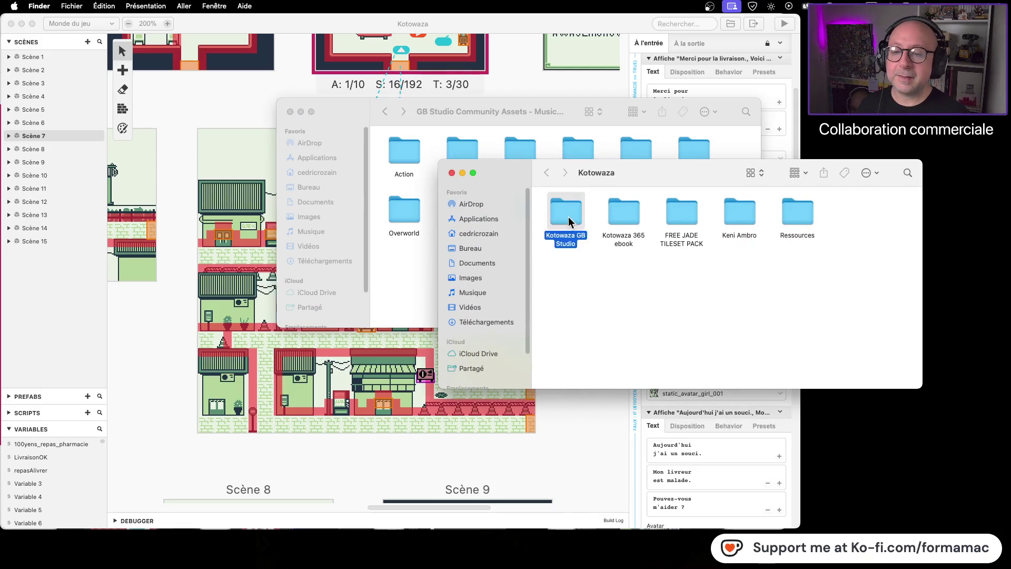
double_click(634, 214)
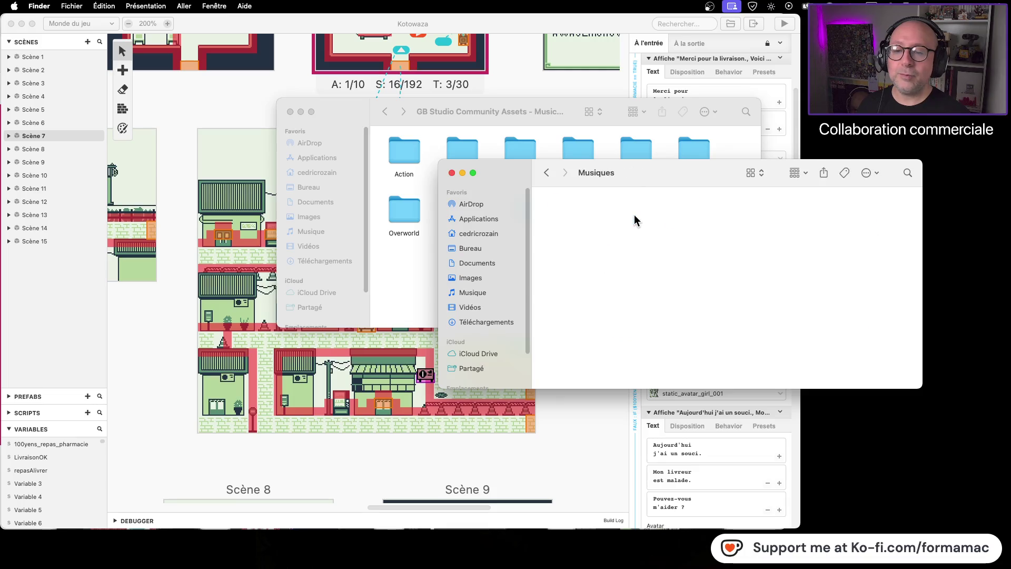
drag(650, 178, 757, 282)
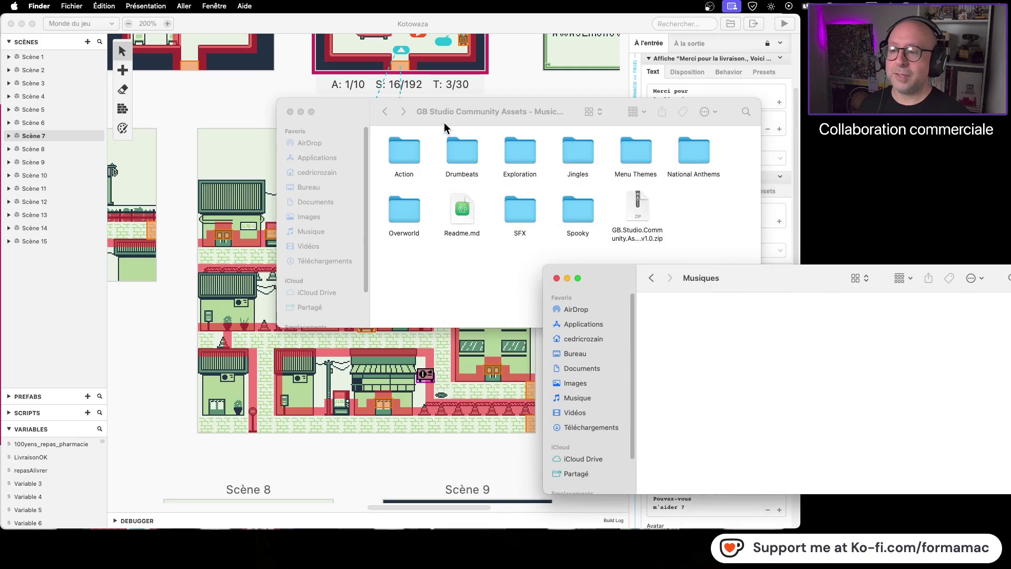
click(385, 112)
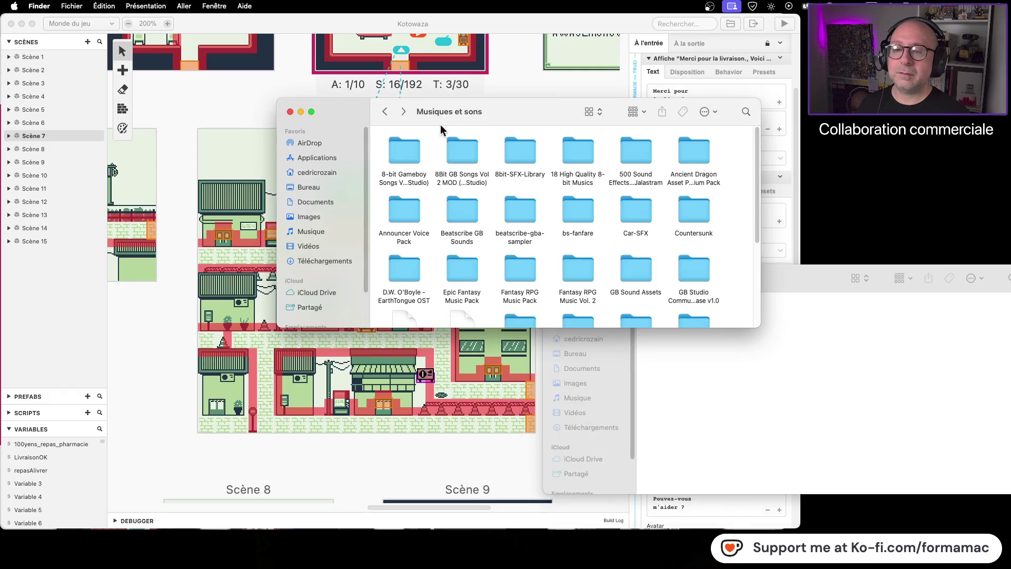
click(699, 267)
click(846, 363)
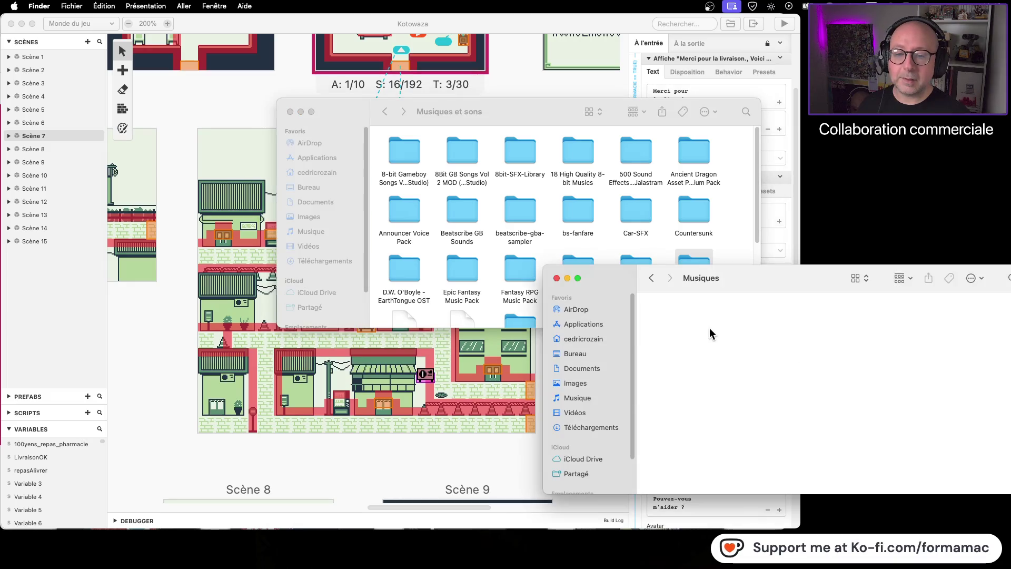
key(super+v)
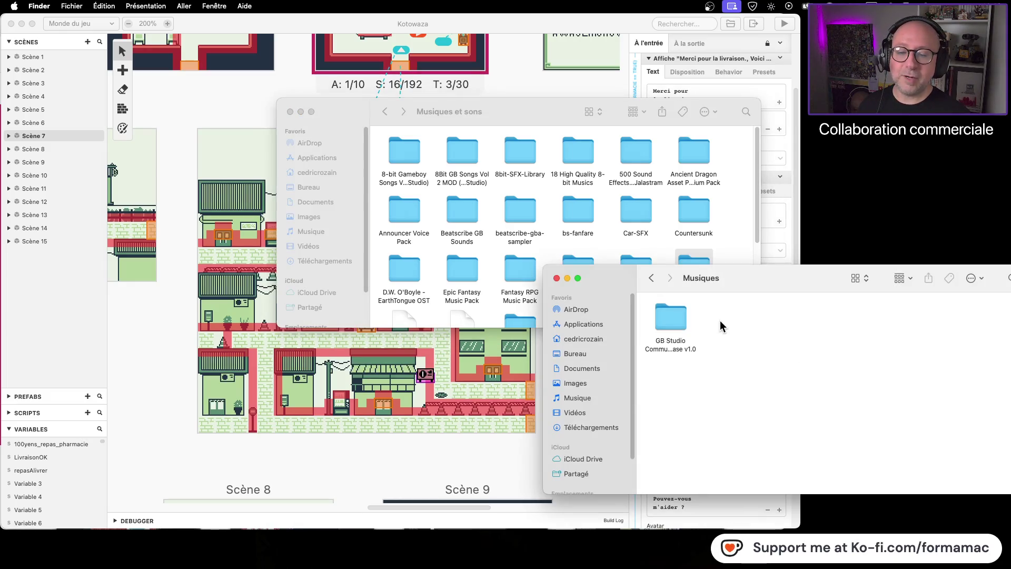
- Check the pasted pack, then open the project's SFX folder for a second copy
click(671, 320)
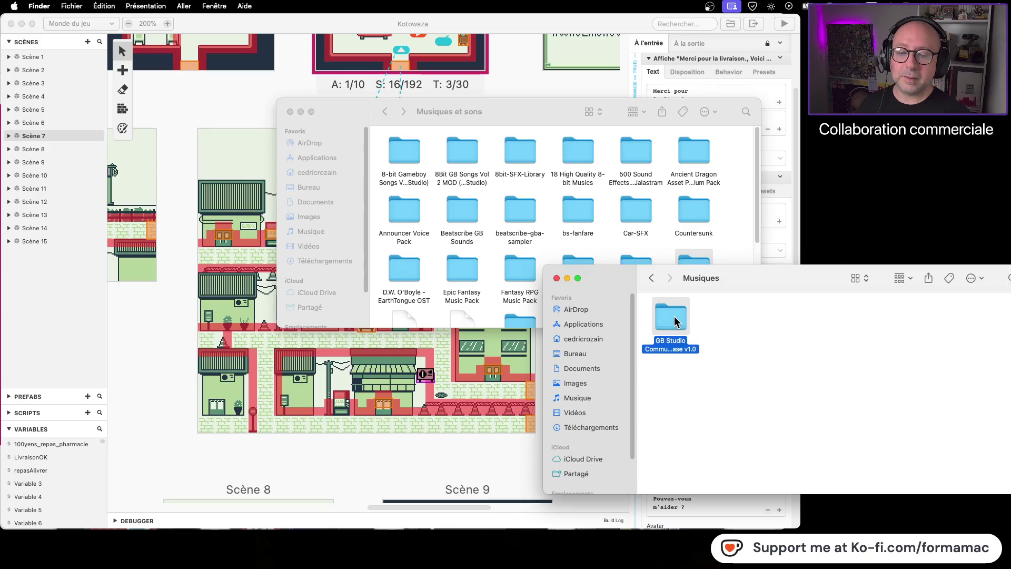
double_click(672, 319)
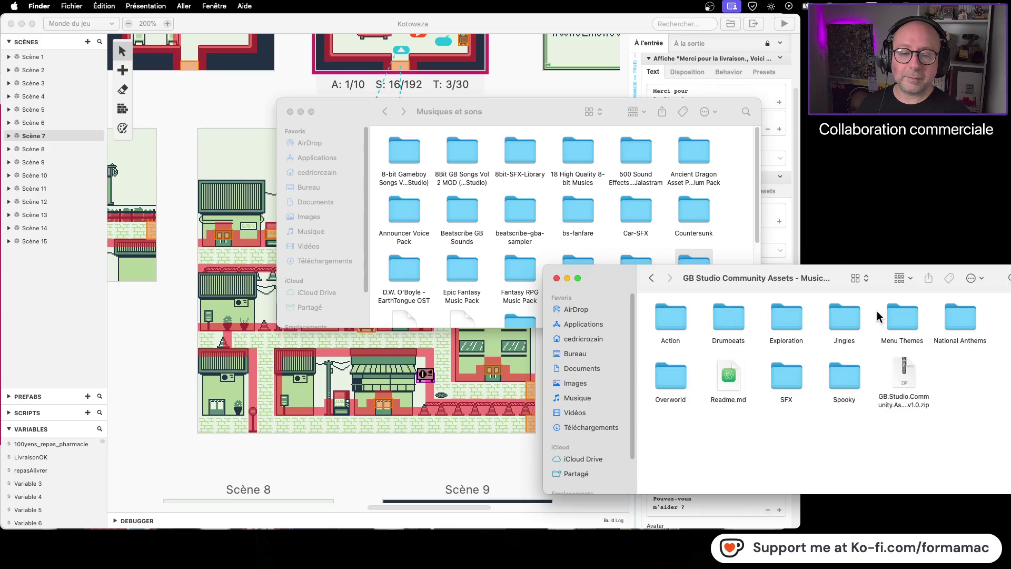
click(651, 278)
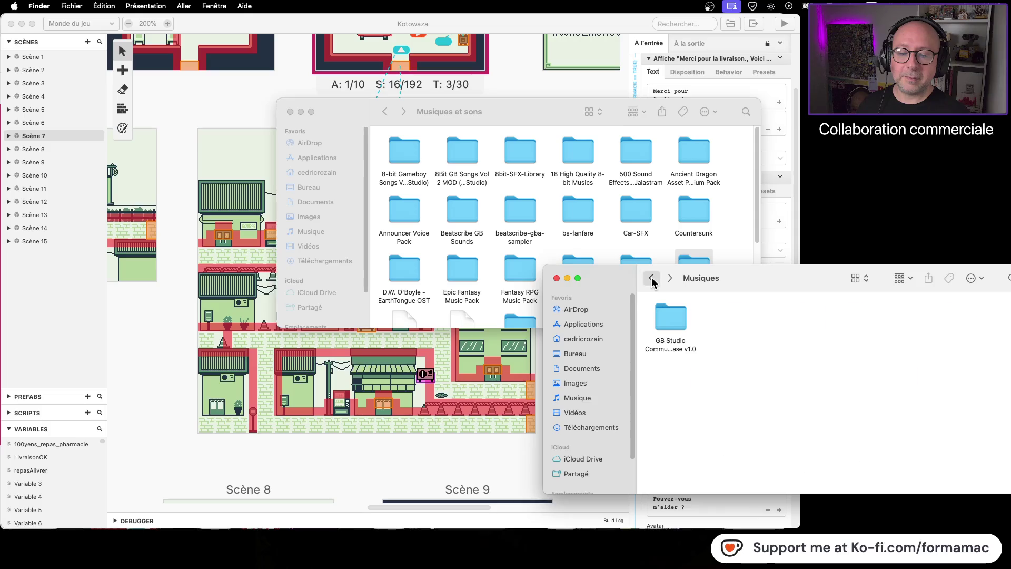
click(651, 278)
double_click(777, 317)
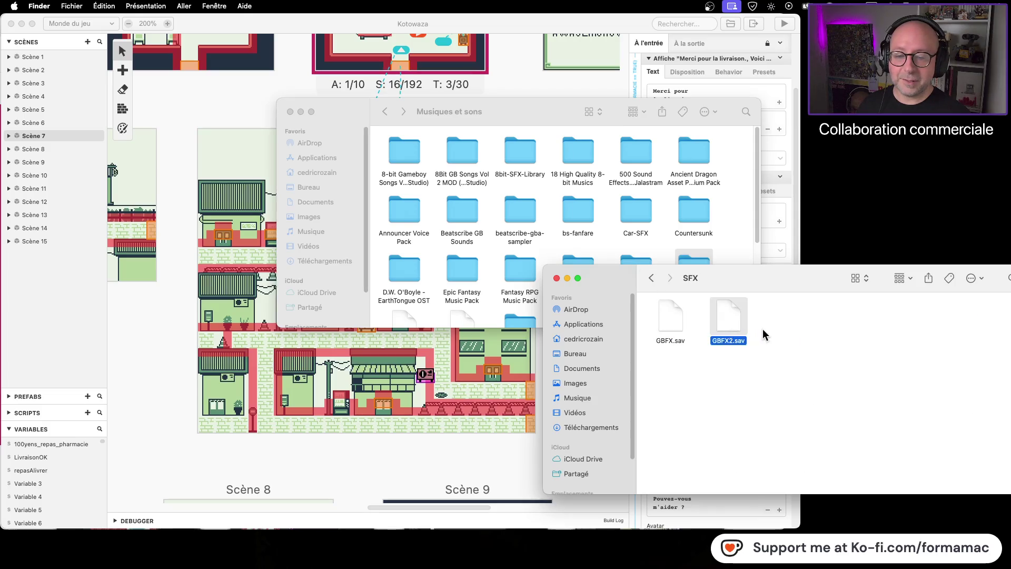
click(793, 332)
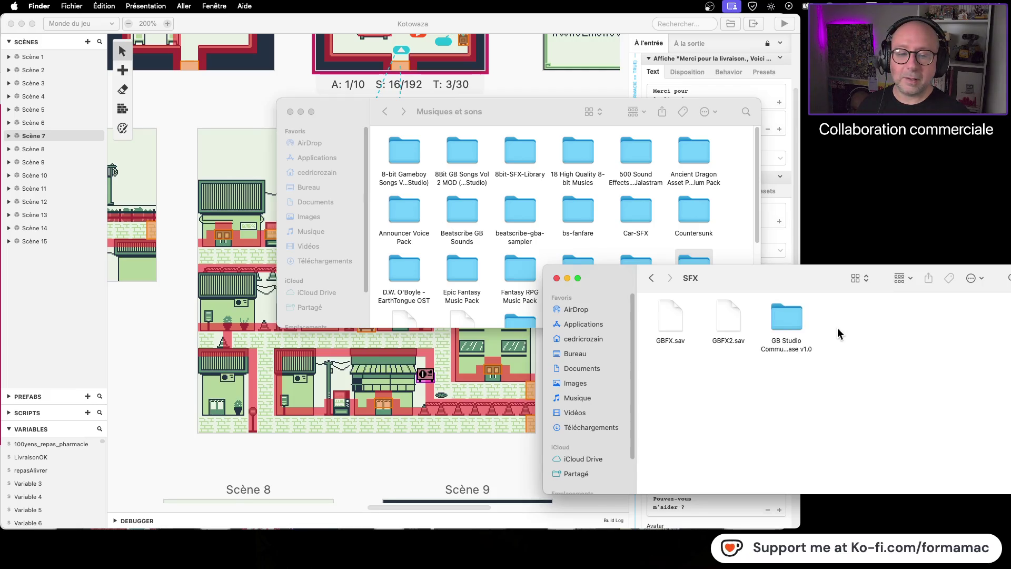
- Inspect the pack copy inside SFX and select the Spooky folder and zip archive
double_click(791, 318)
click(785, 383)
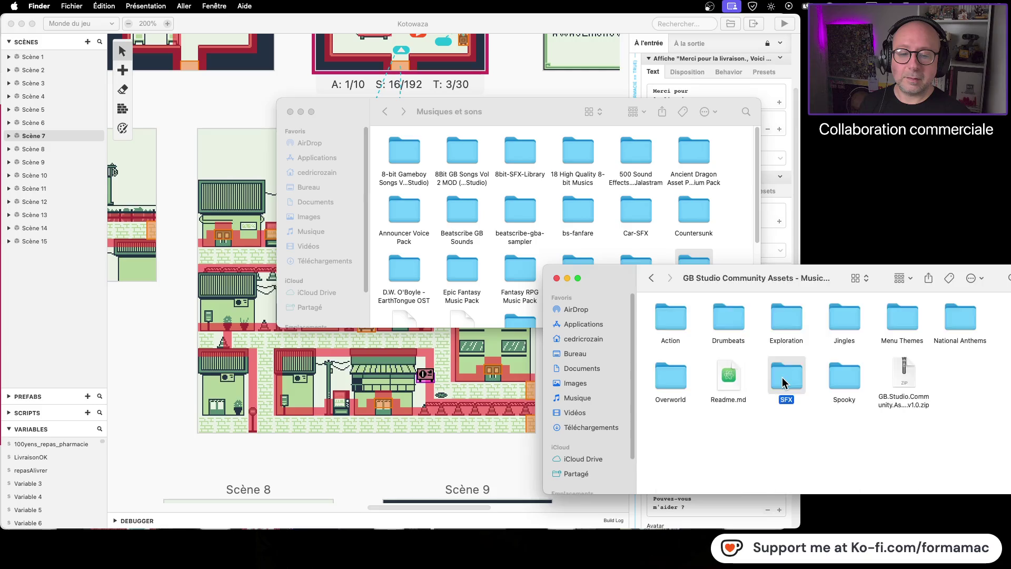
double_click(782, 377)
click(652, 278)
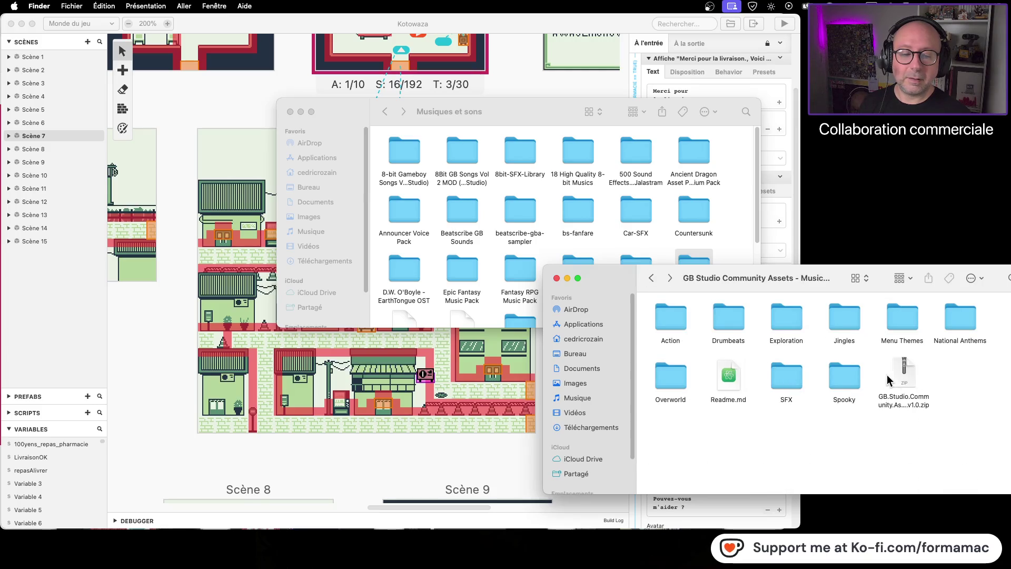
drag(956, 368, 817, 390)
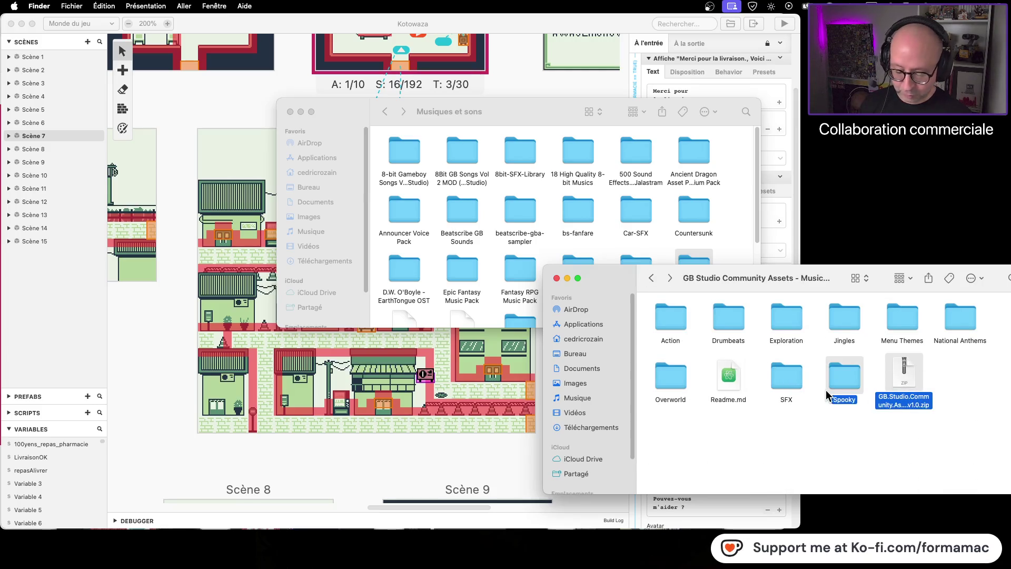
- Trash Spooky, the zip, Overworld, Action, Drumbeats, Exploration, Jingles, Menu Themes and National Anthems from the SFX copy
key(super+BackSpace)
click(669, 383)
key(super+BackSpace)
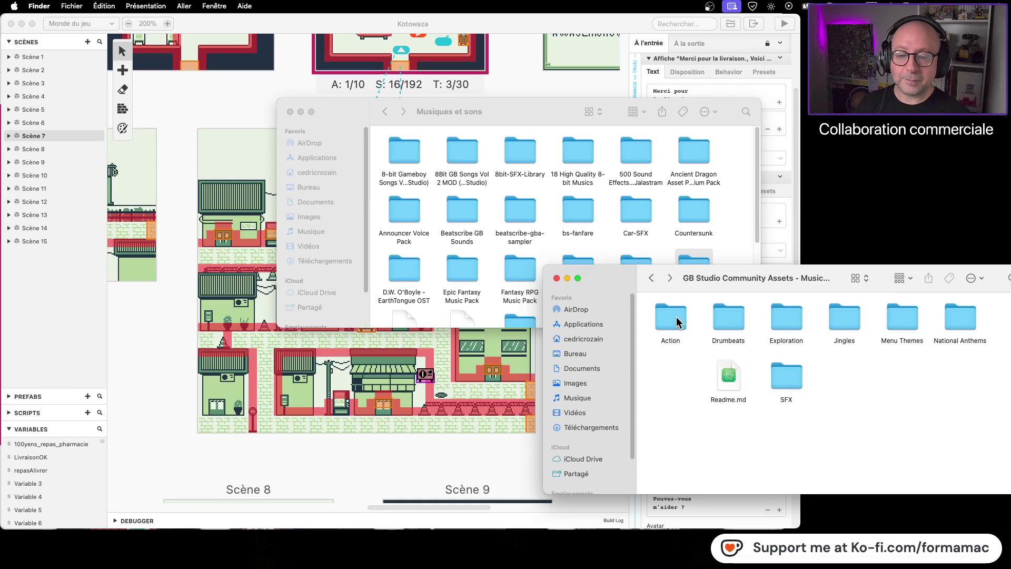
click(670, 317)
key(super+BackSpace)
click(731, 315)
key(super+BackSpace)
click(785, 317)
key(super+BackSpace)
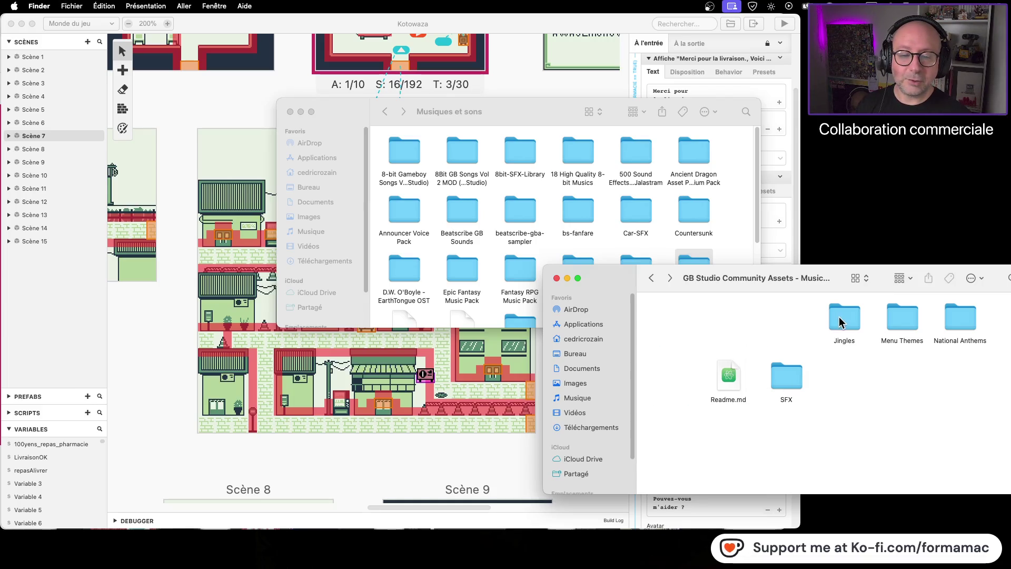
click(843, 317)
key(super+BackSpace)
click(905, 317)
key(super+BackSpace)
click(960, 320)
key(super+BackSpace)
- Move the SFX folder to the top left and align the remaining icons to the grid
drag(788, 381, 687, 327)
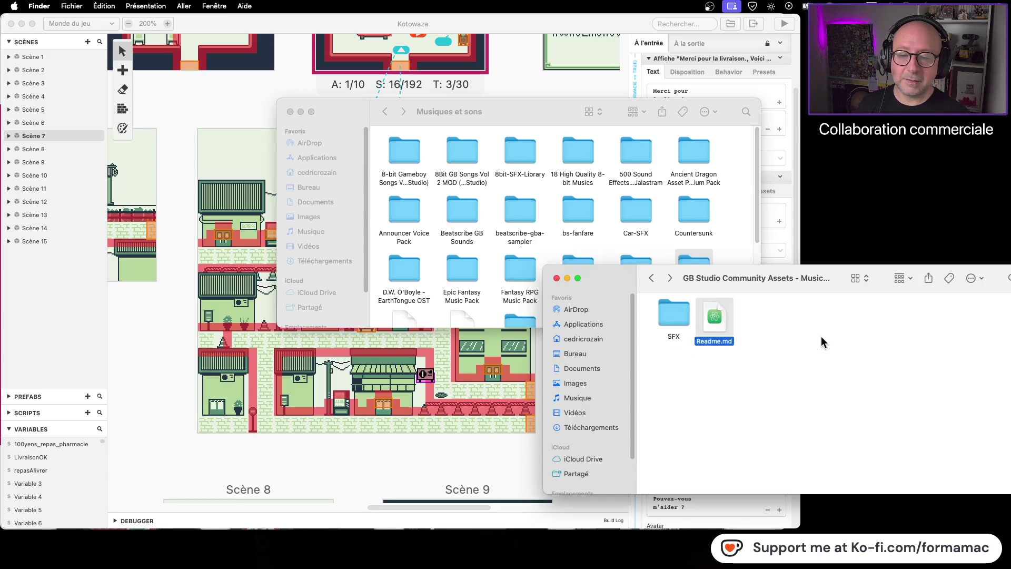
click(130, 6)
click(180, 98)
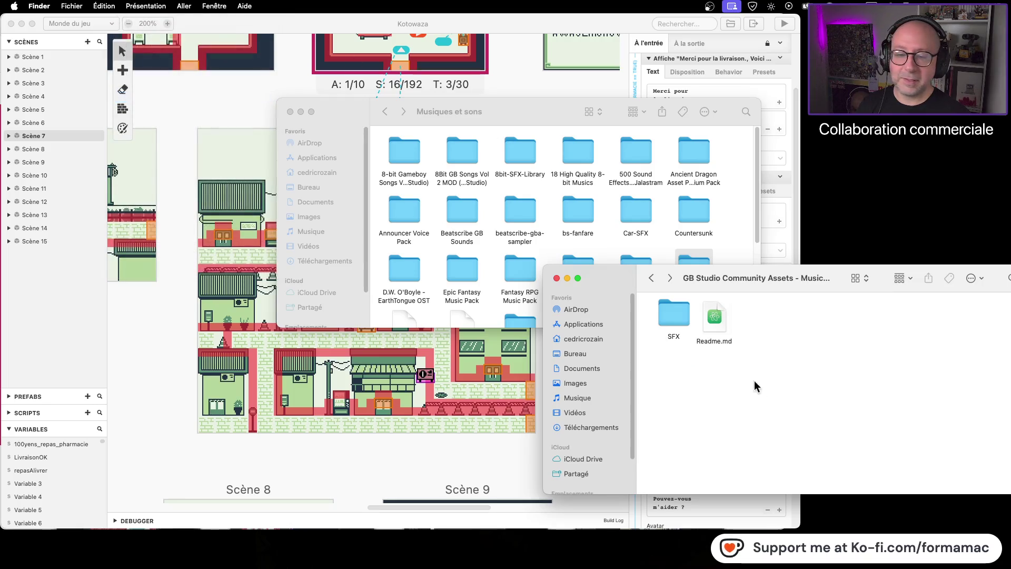
- Open the asset pack copy in Musiques and trash its zip archive
click(649, 281)
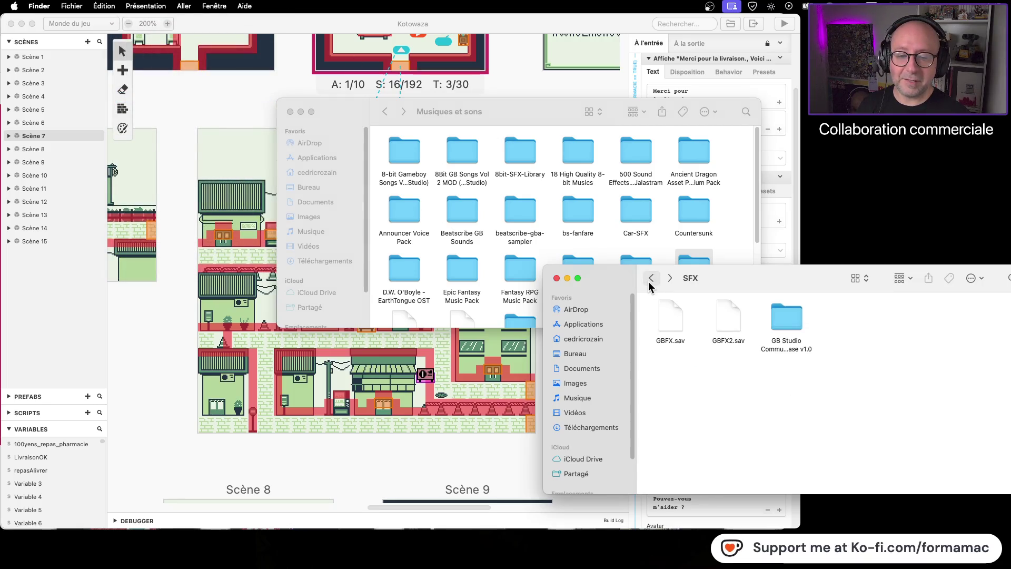
click(650, 281)
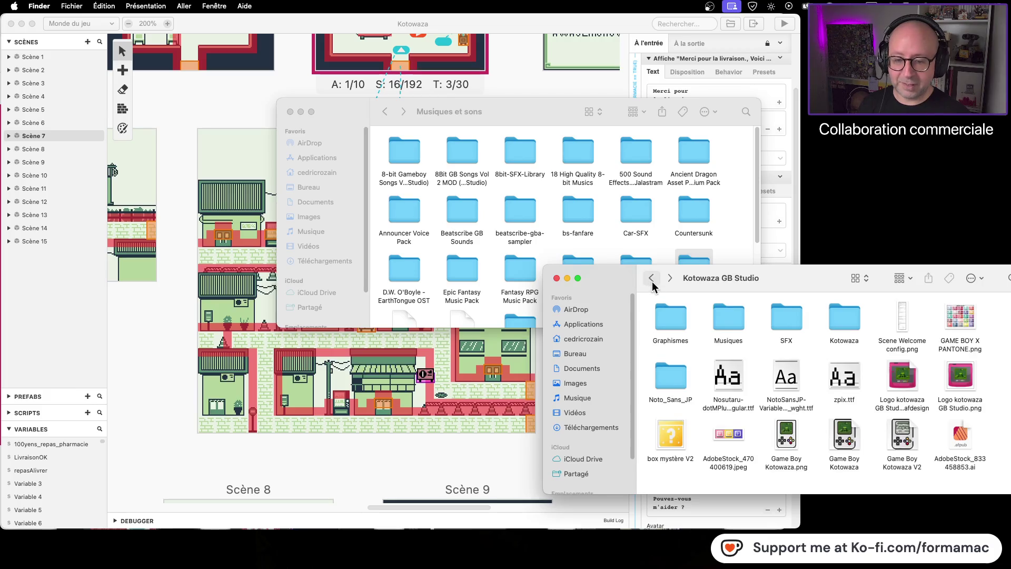
double_click(727, 322)
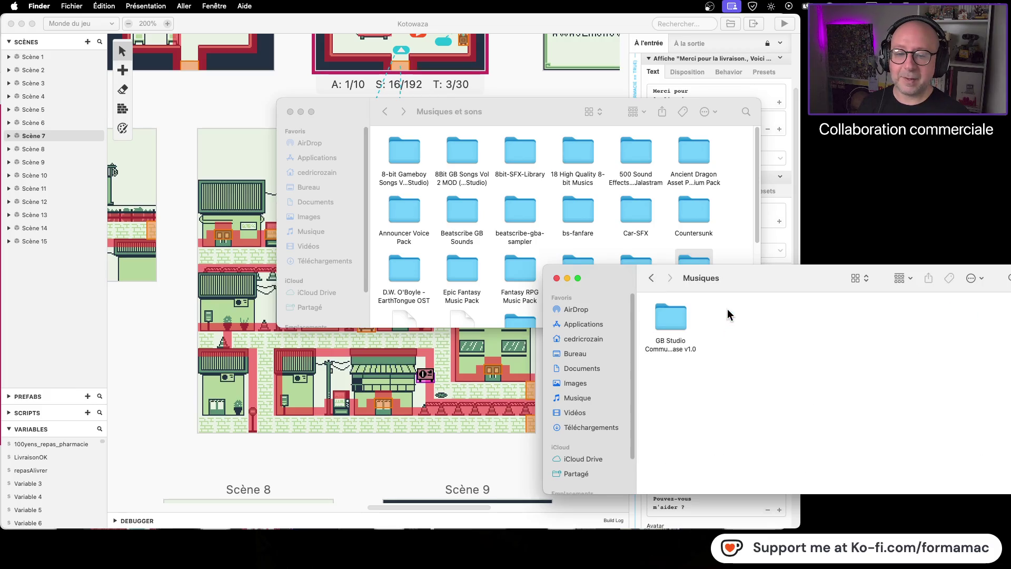
double_click(672, 322)
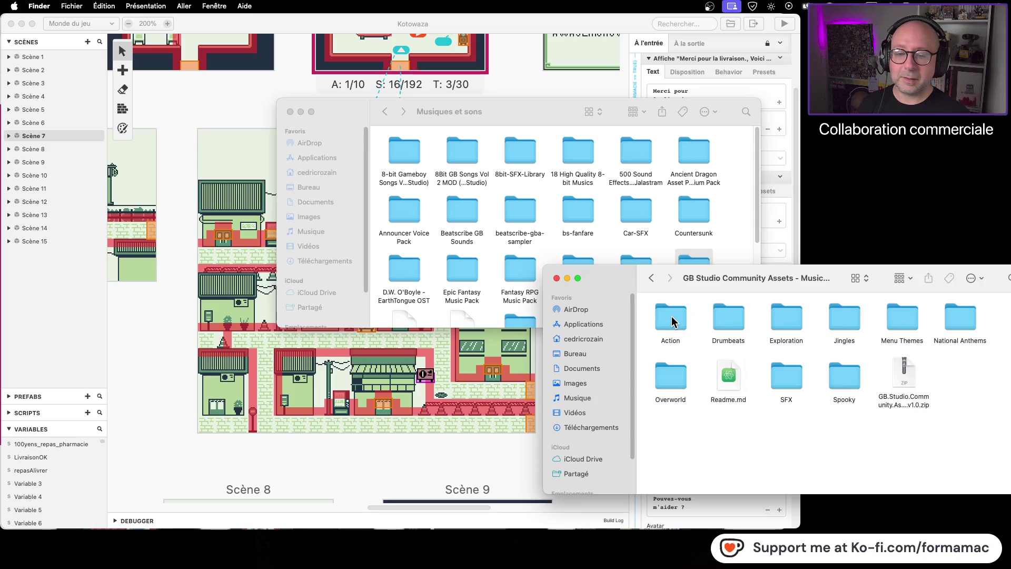
click(905, 375)
key(super+BackSpace)
- Remove the SFX folder from the Musiques copy, place Spooky beside Overworld, and align icons
click(837, 379)
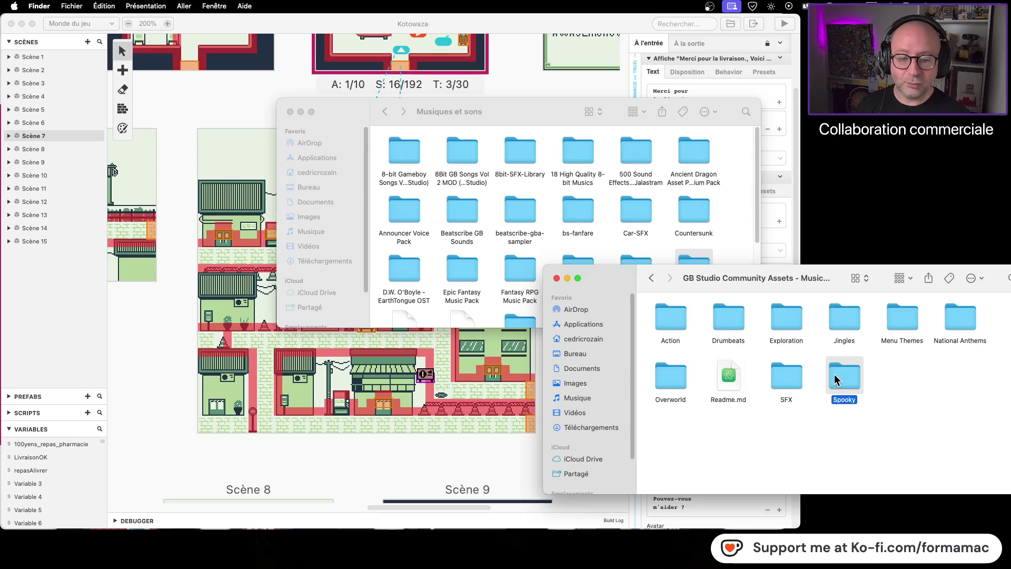
click(789, 379)
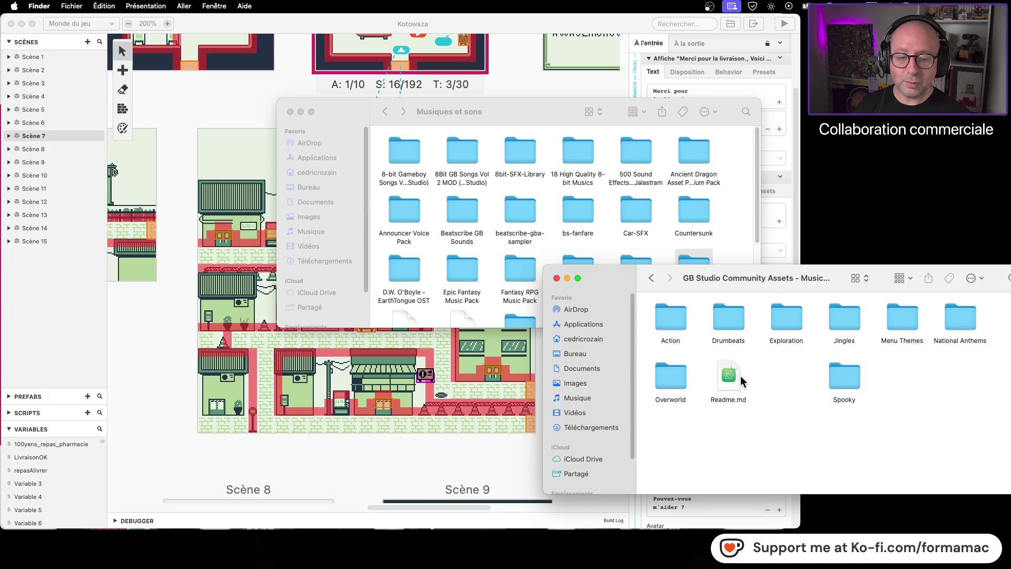
drag(782, 375, 781, 375)
drag(842, 376, 732, 364)
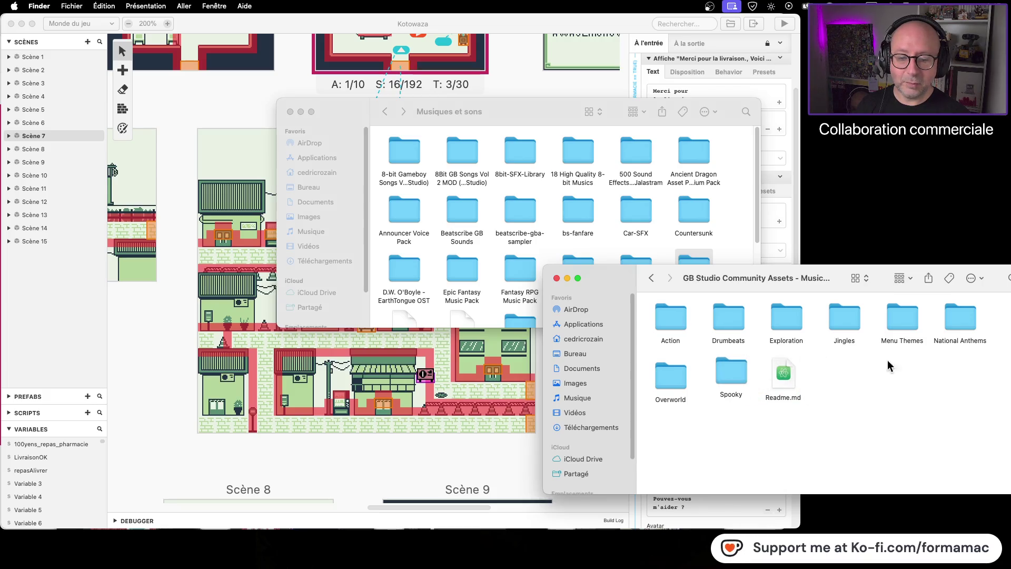
click(146, 6)
click(174, 99)
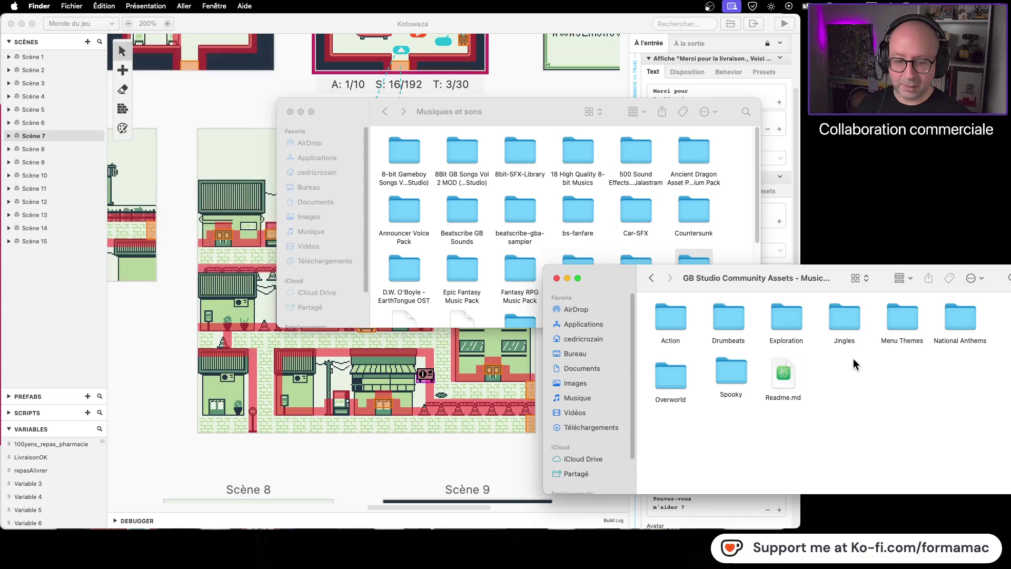
click(652, 277)
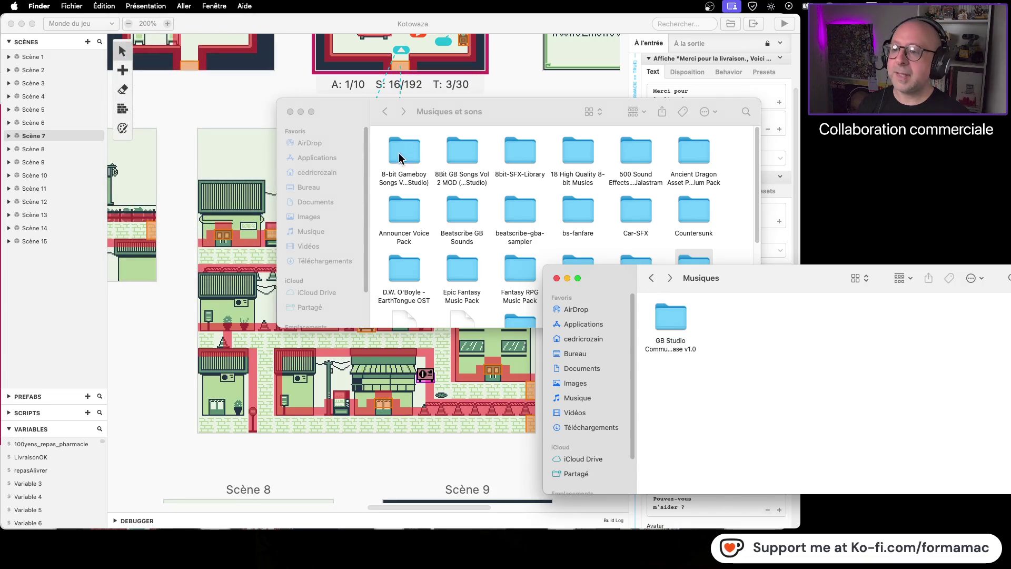
- Copy the 8-bit Gameboy Songs and 8Bit GB Songs Vol 2 MOD folders into Musiques, then open GBMU by Yogi
click(379, 144)
mouse_move(379, 145)
mouse_down()
mouse_move(486, 166)
mouse_move(812, 346)
mouse_up()
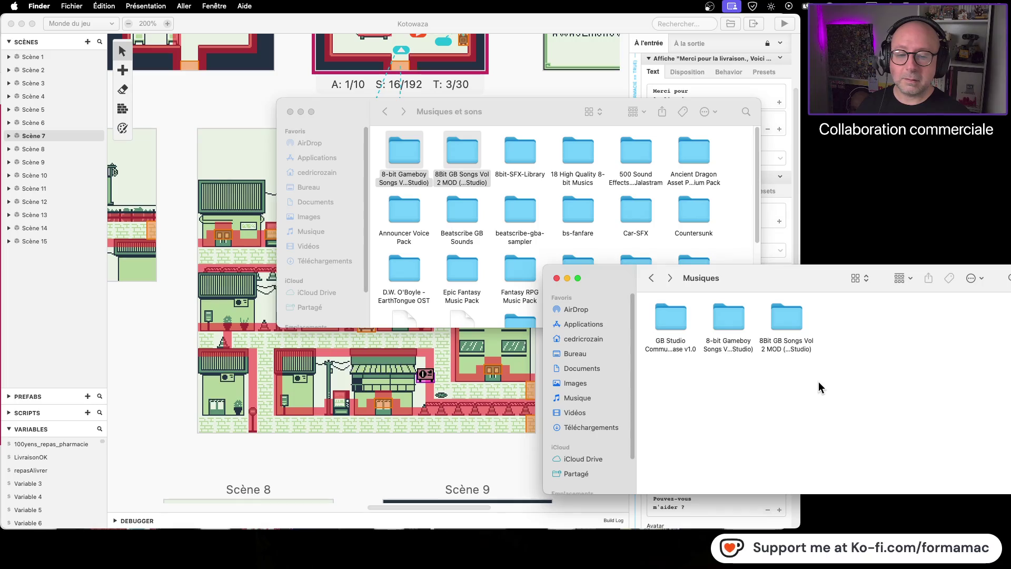
click(722, 236)
scroll(722, 226, down, 2)
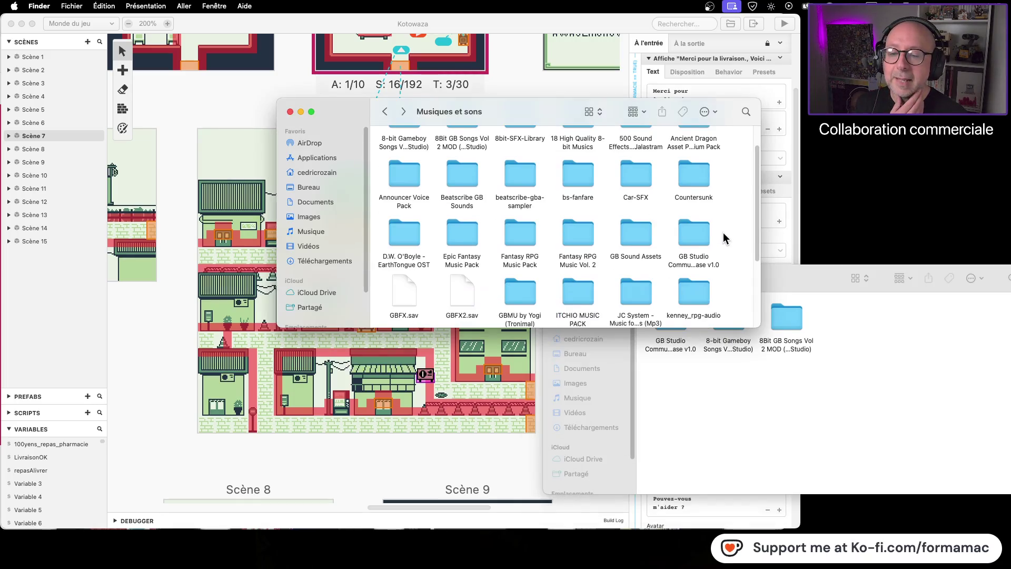
scroll(723, 237, down, 2)
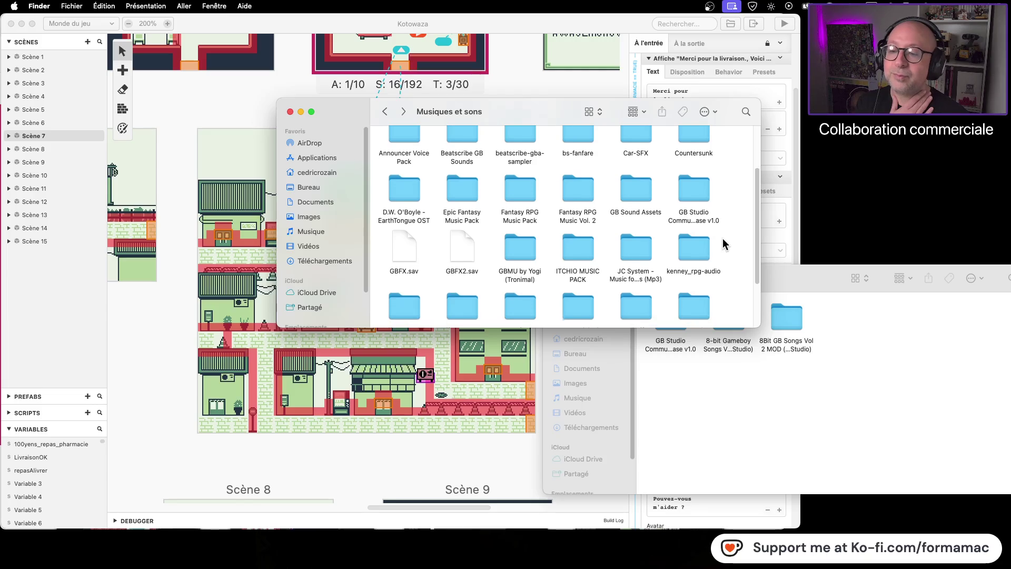
double_click(517, 245)
click(409, 153)
double_click(408, 148)
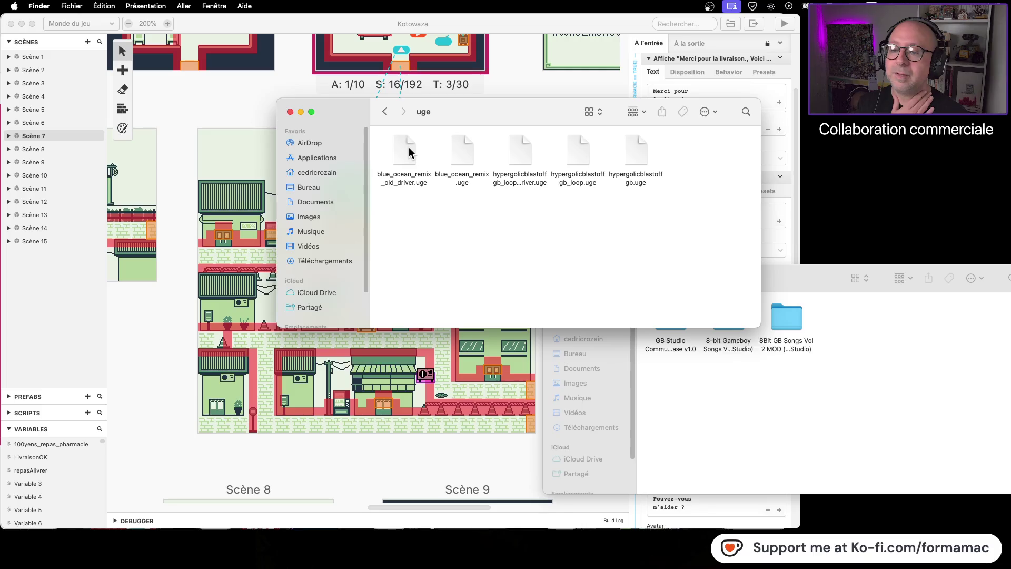
click(386, 113)
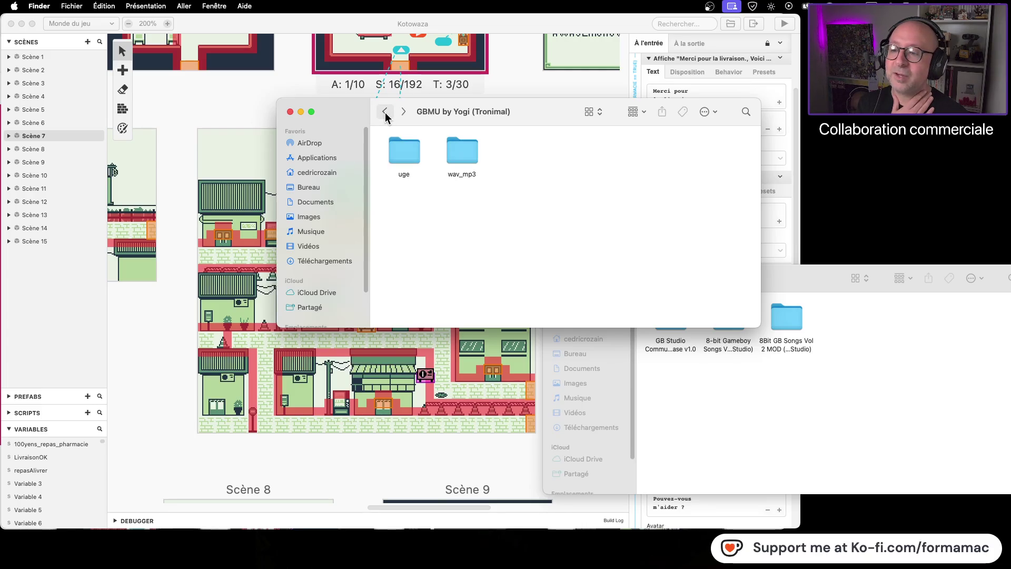
click(385, 112)
click(582, 253)
double_click(581, 253)
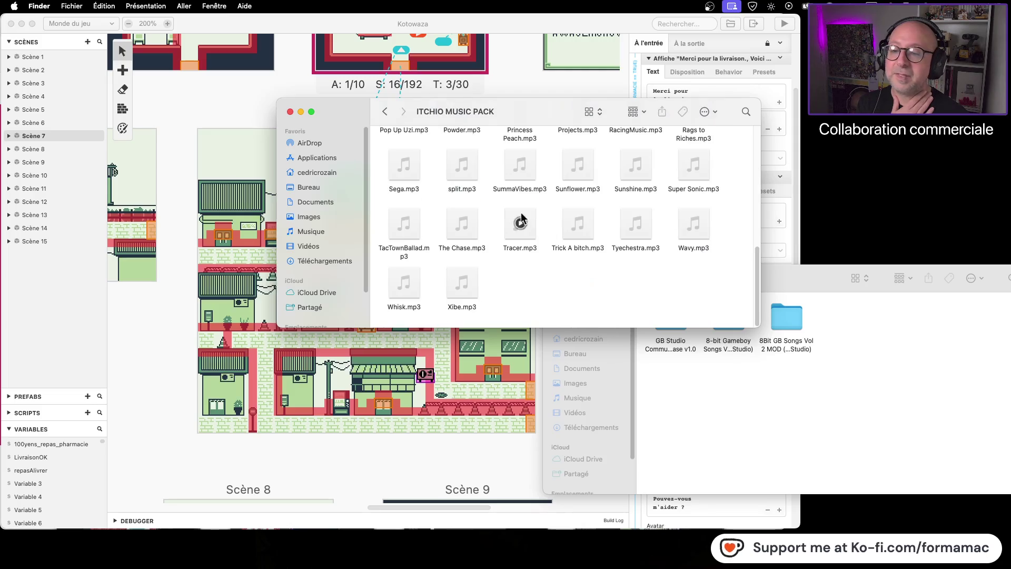
click(385, 112)
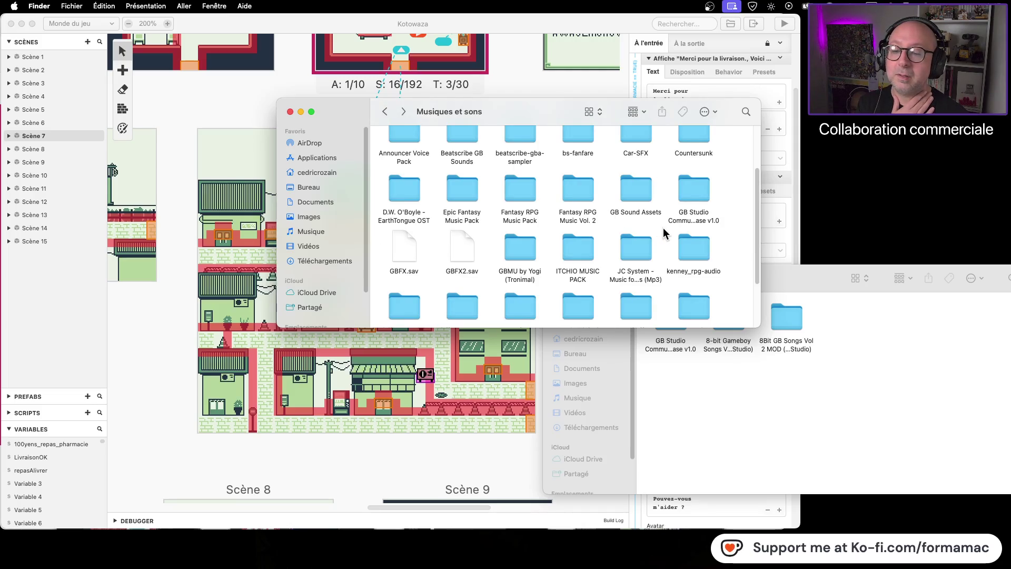
scroll(663, 229, down, 2)
double_click(513, 266)
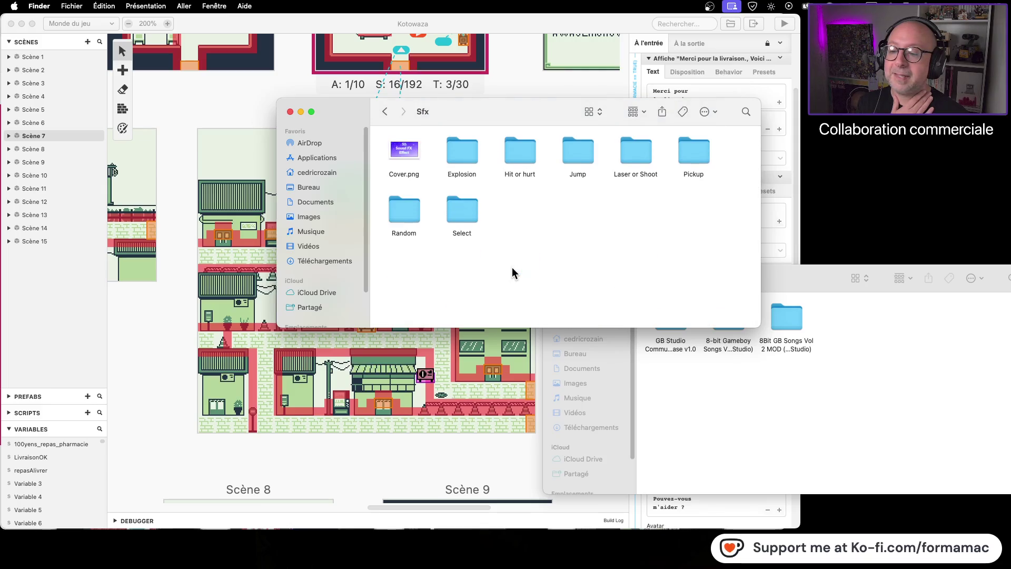
double_click(508, 156)
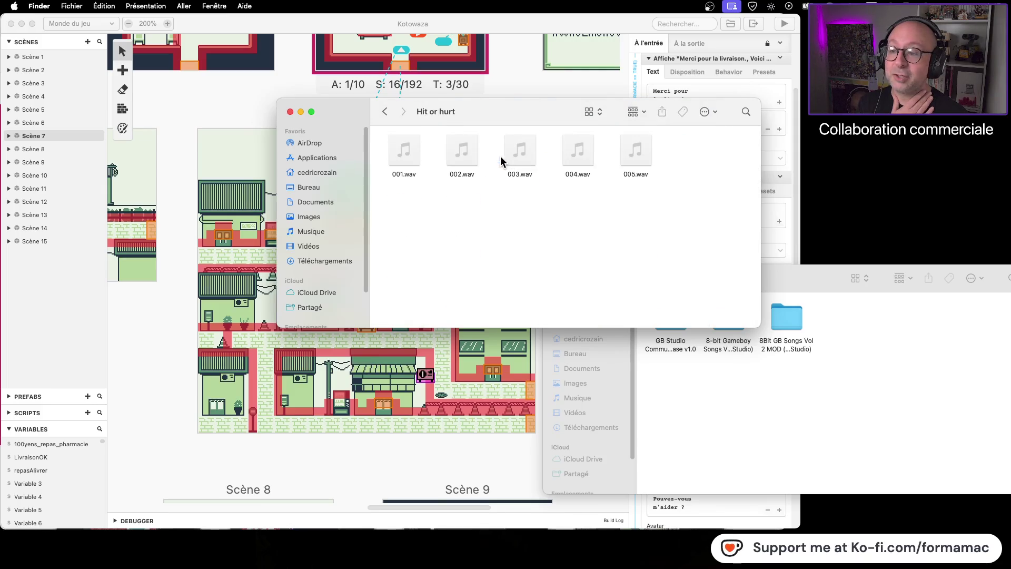
click(383, 112)
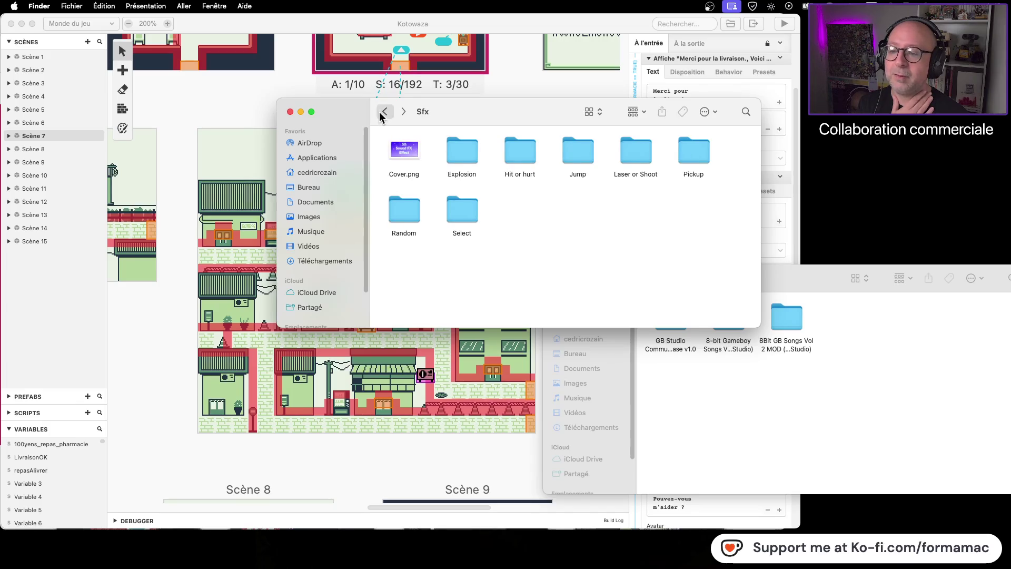
click(384, 112)
scroll(732, 253, down, 2)
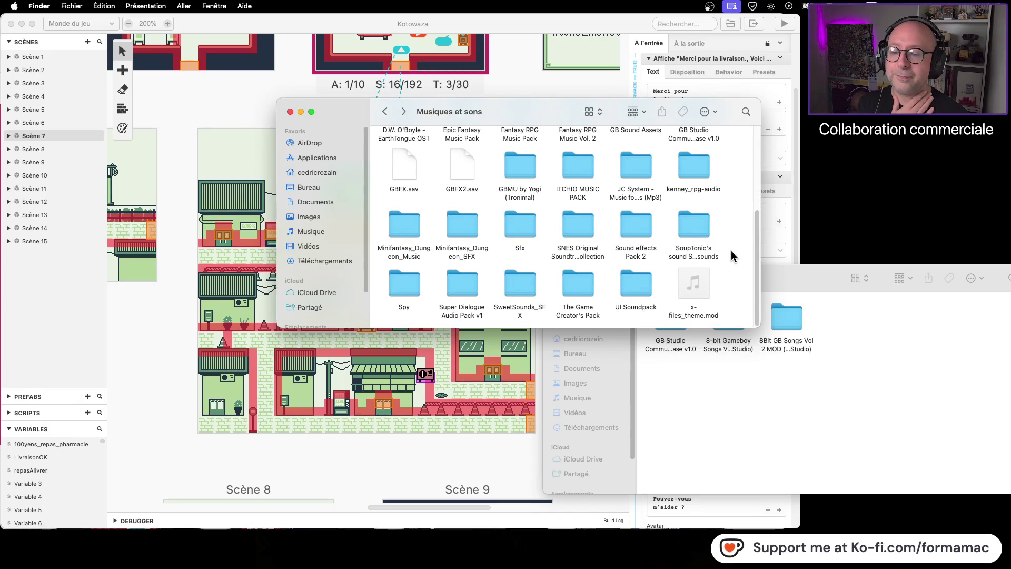
scroll(729, 251, up, 3)
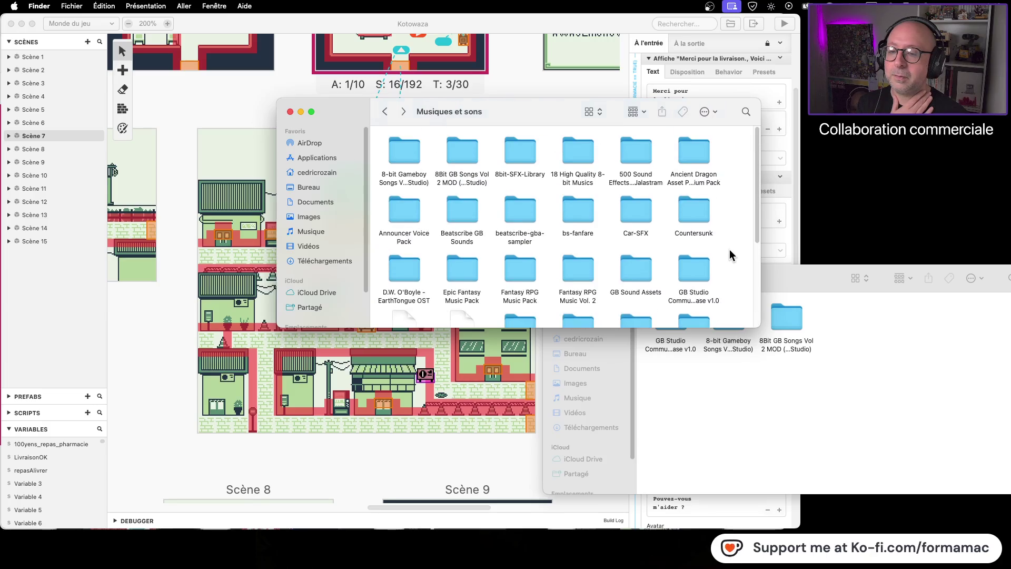
- Search Musiques et sons for .mod files and pick 8 - Countersunk Fast.mod
click(745, 111)
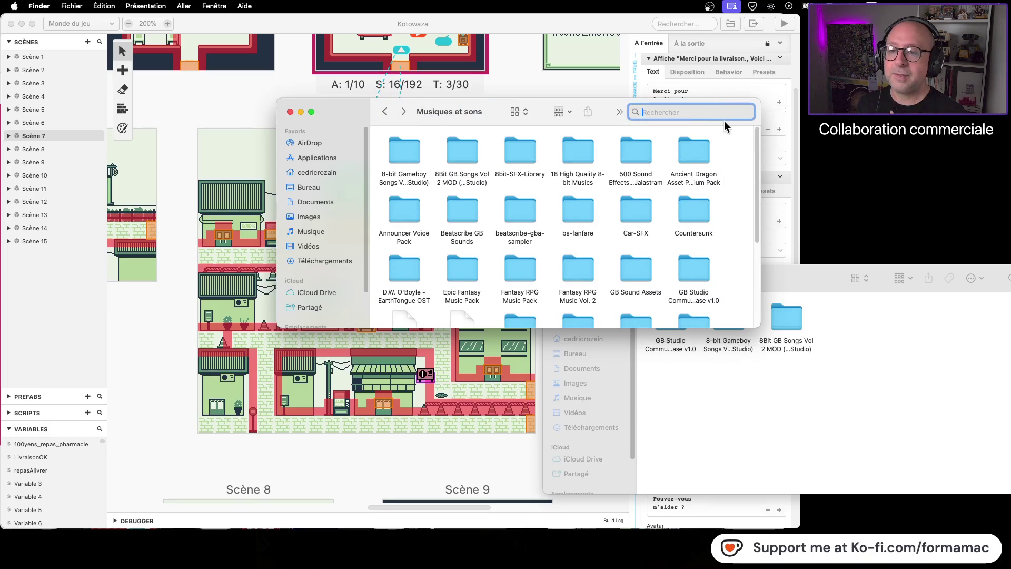
text(.mod)
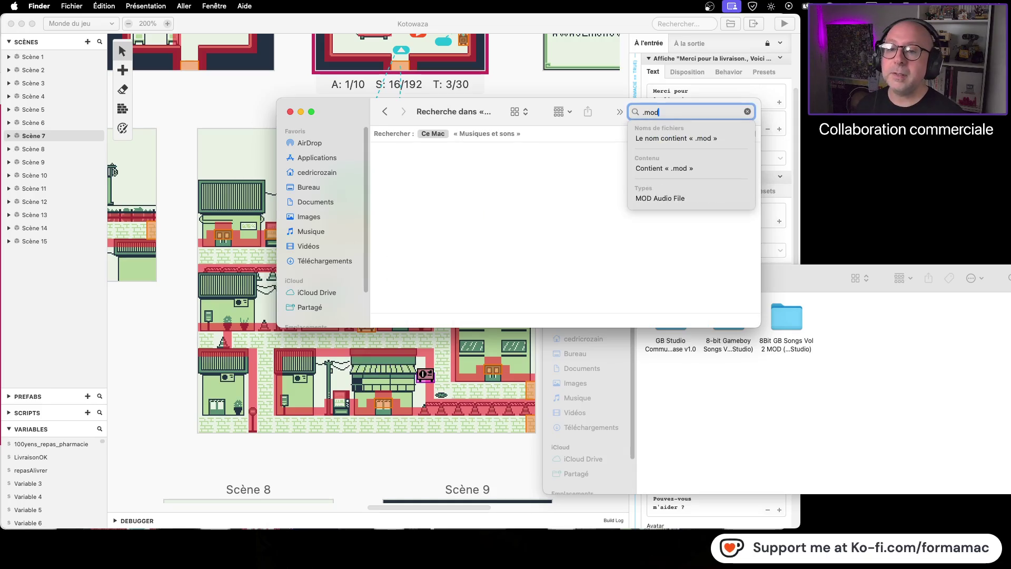
key(Return)
click(505, 134)
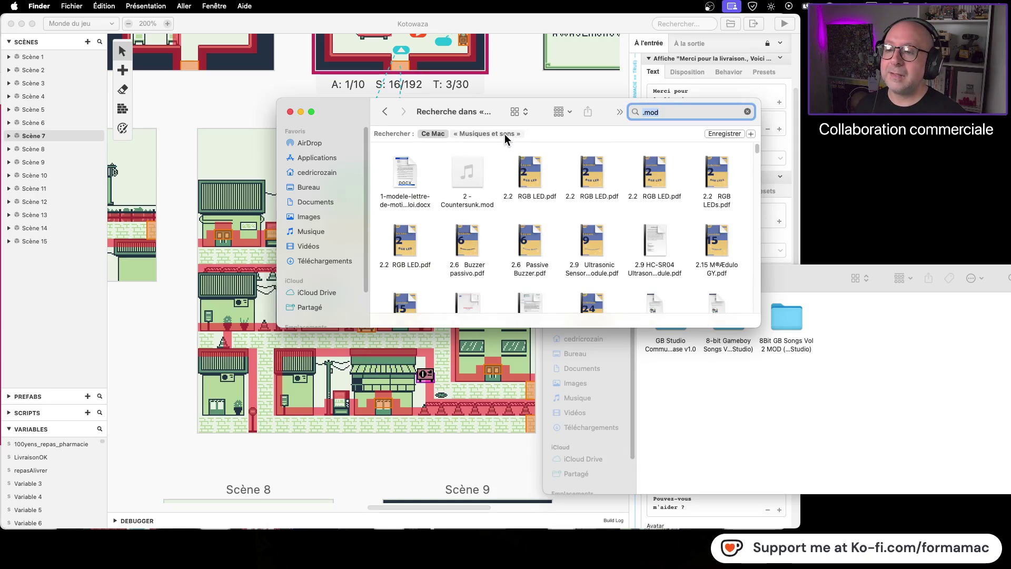
click(467, 170)
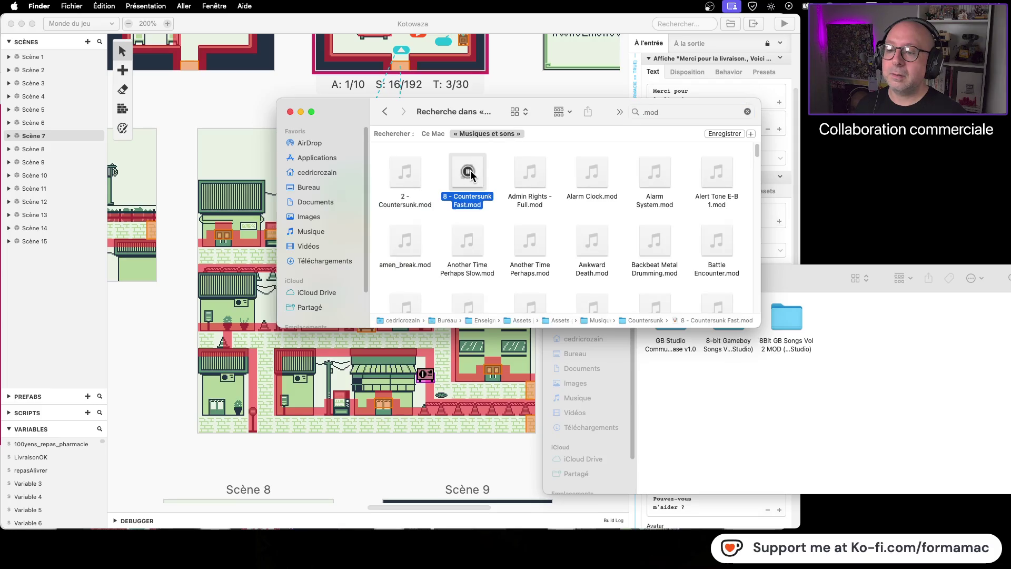
- Open the Countersunk folder and preview 2 - Countersunk.mp3
mouse_move(526, 254)
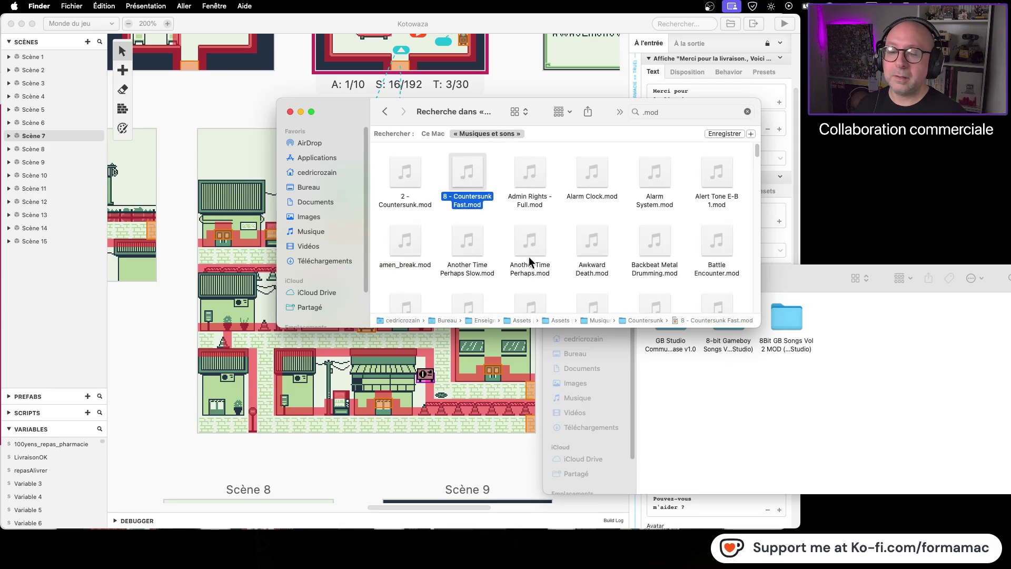
mouse_move(641, 319)
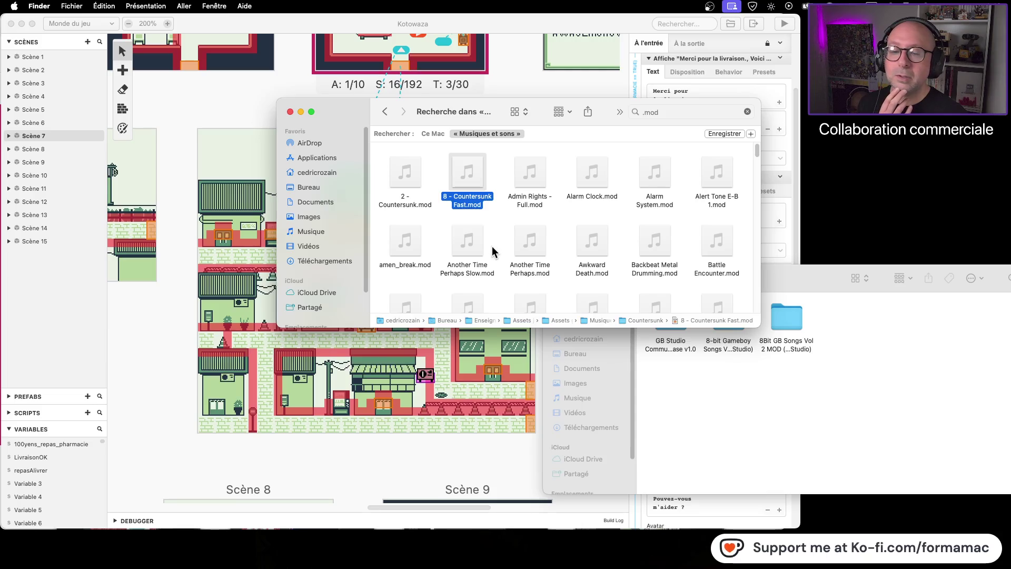
double_click(647, 319)
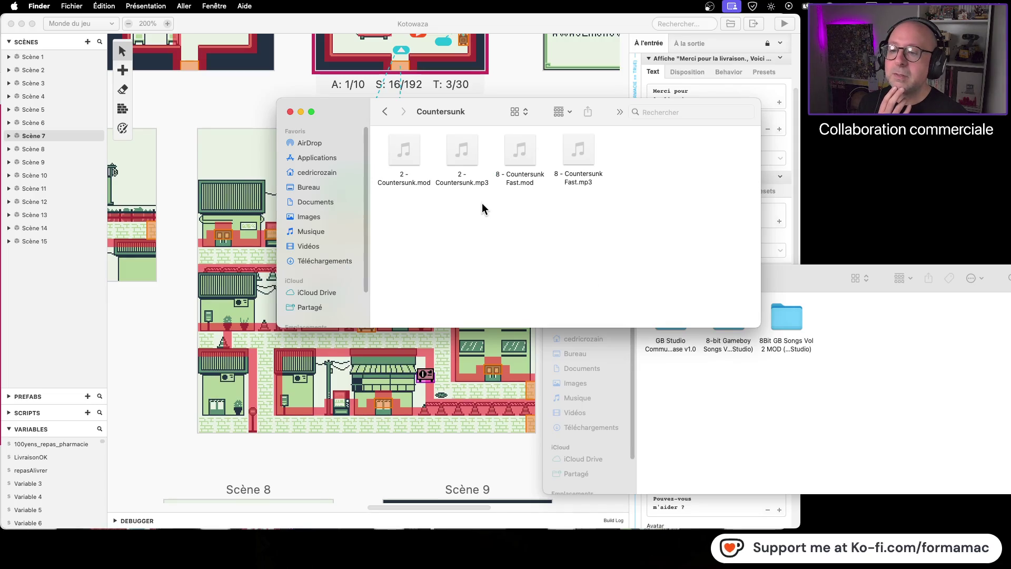
click(462, 150)
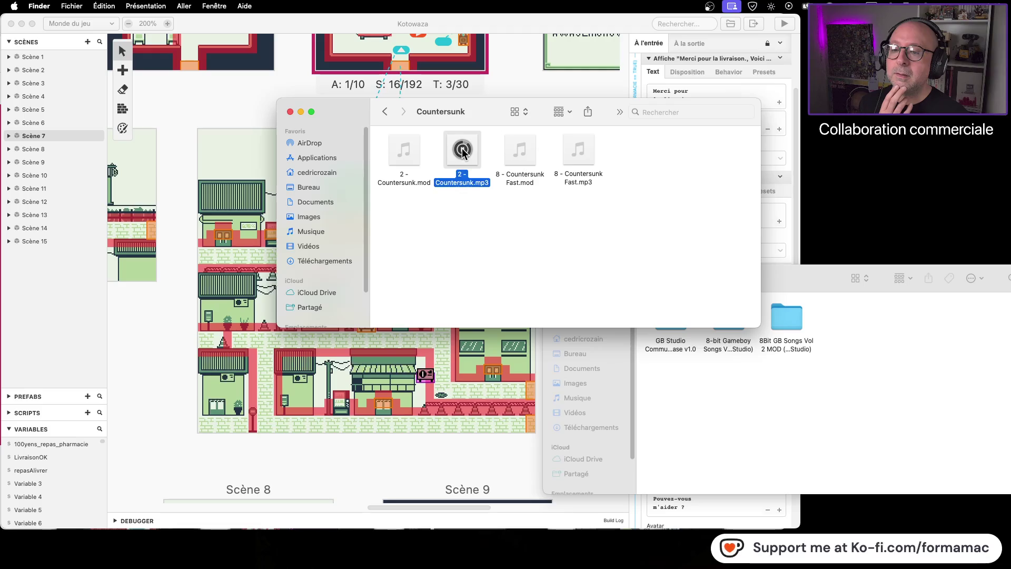
click(465, 152)
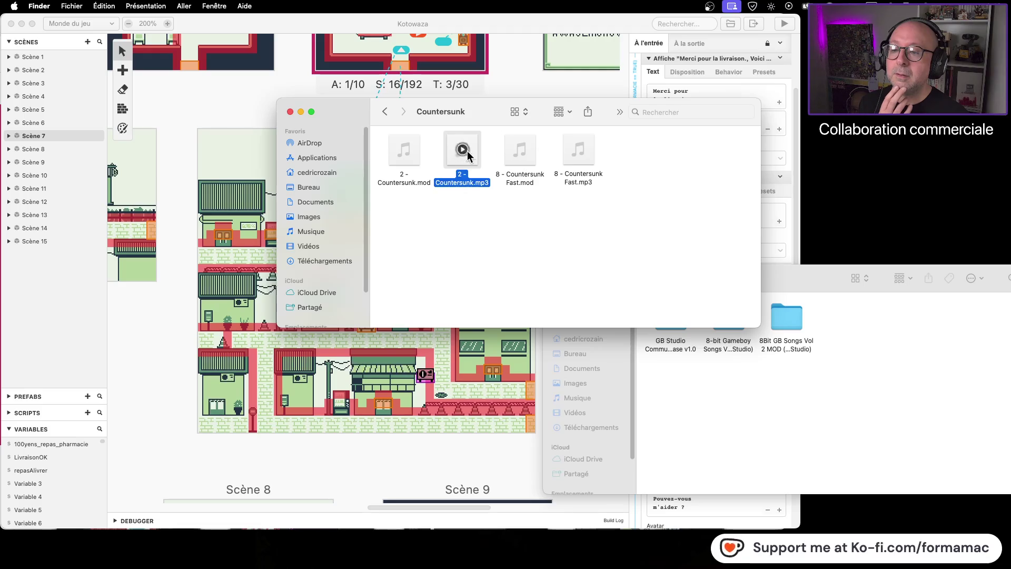
click(530, 157)
- Copy 8 - Countersunk Fast.mod into Musiques and return to the .mod search results
mouse_move(527, 159)
mouse_down()
mouse_move(782, 330)
mouse_move(796, 378)
mouse_up()
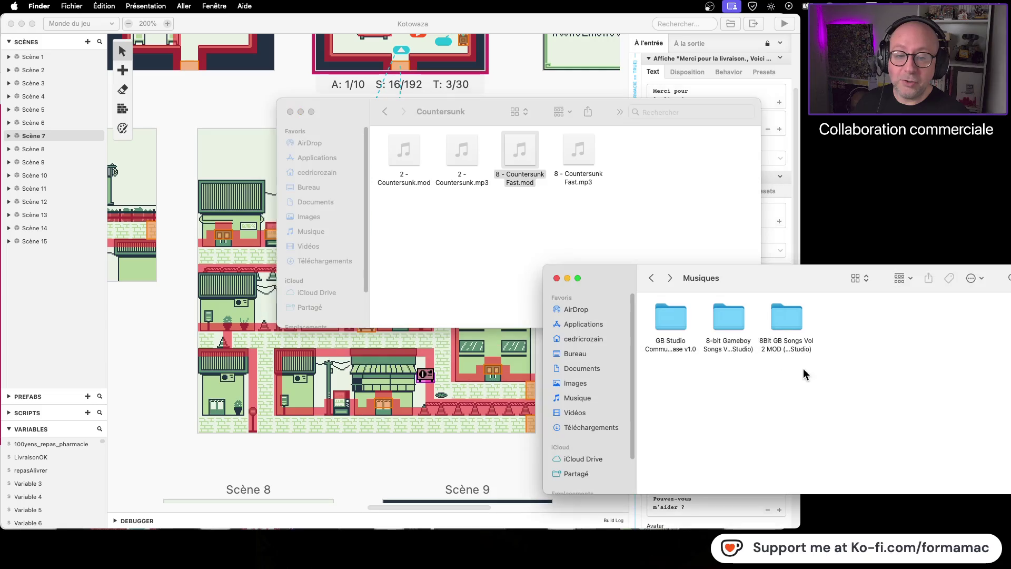
click(434, 149)
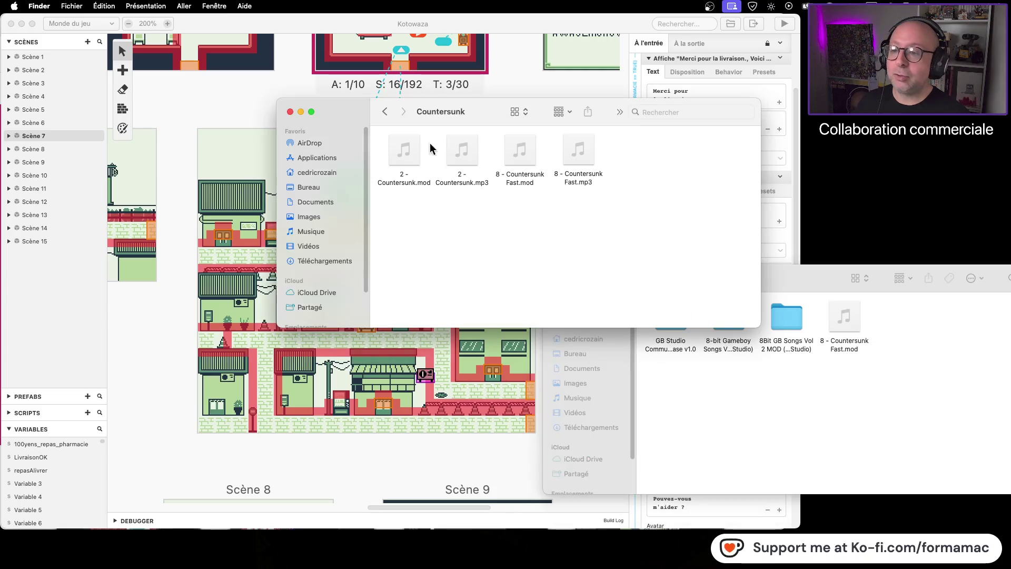
click(389, 112)
mouse_move(415, 182)
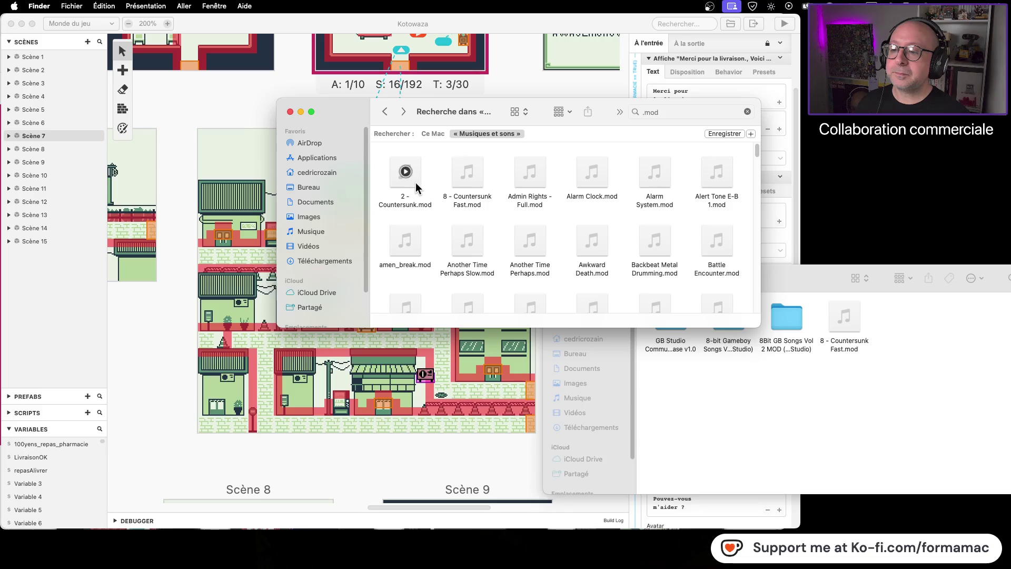
click(416, 180)
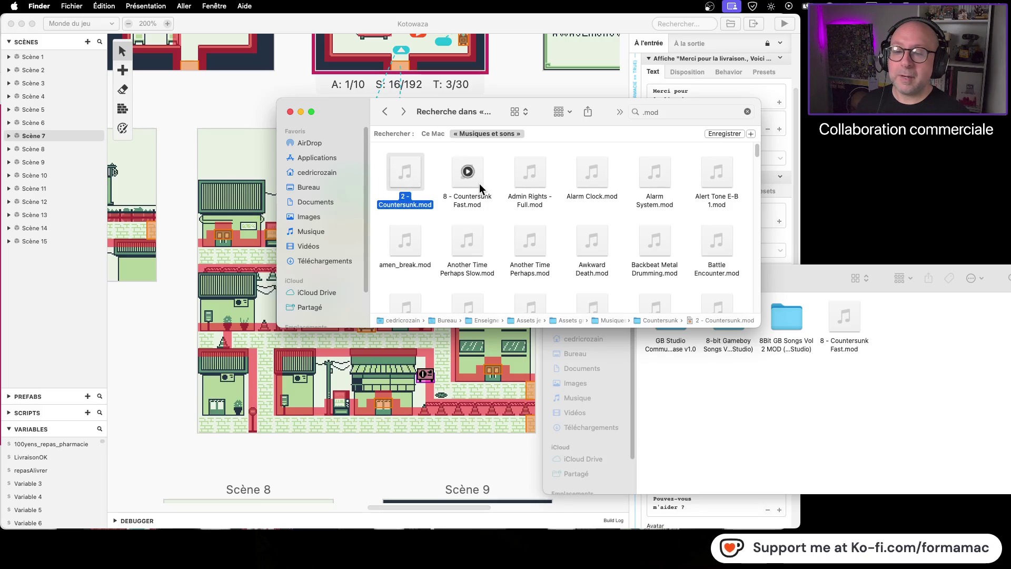
click(479, 183)
click(418, 183)
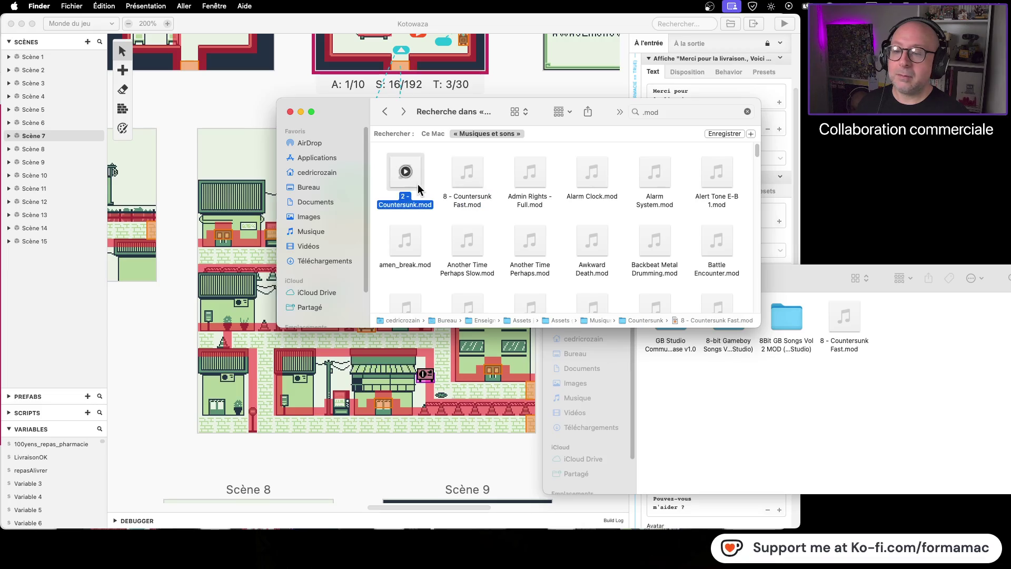
- Preview the Countersunk mp3s, copy 2 - Countersunk.mod into Musiques, and return to the results
double_click(659, 320)
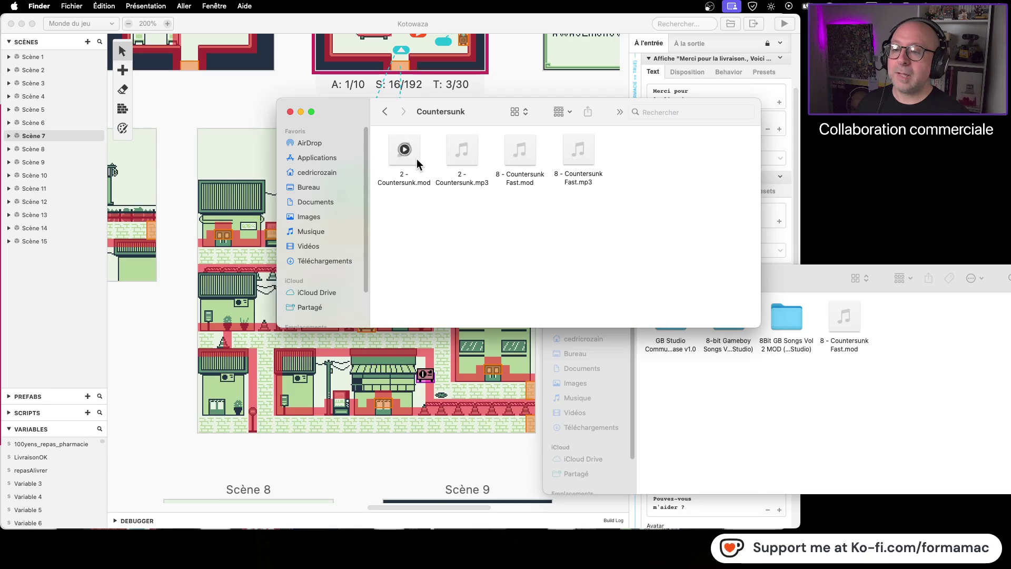
mouse_move(452, 161)
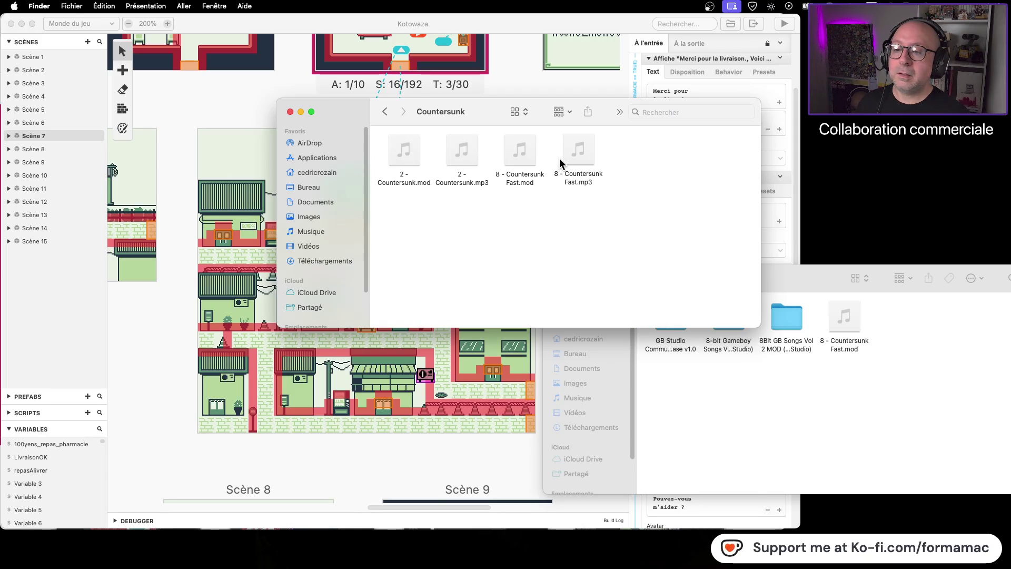
click(579, 151)
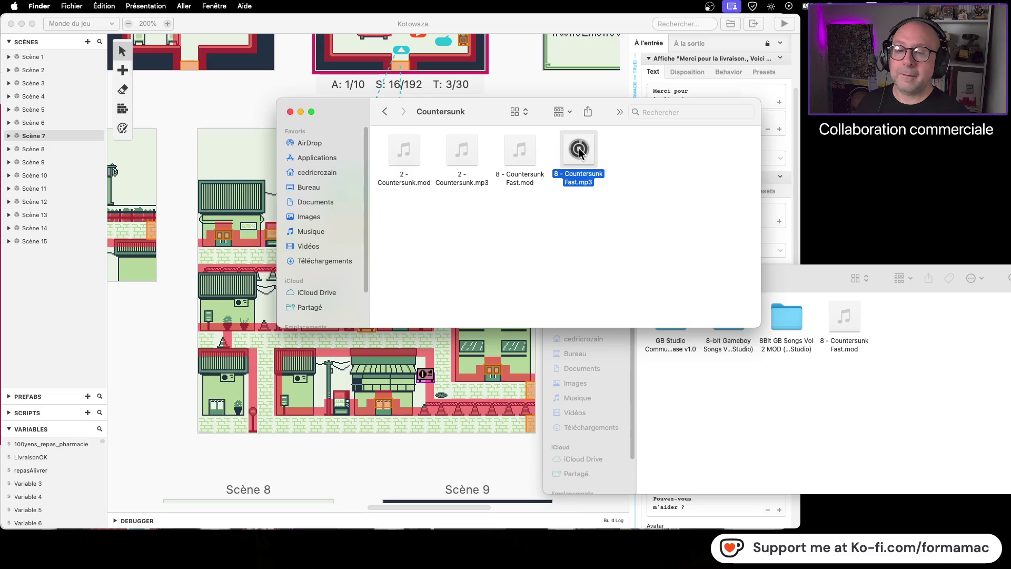
click(463, 151)
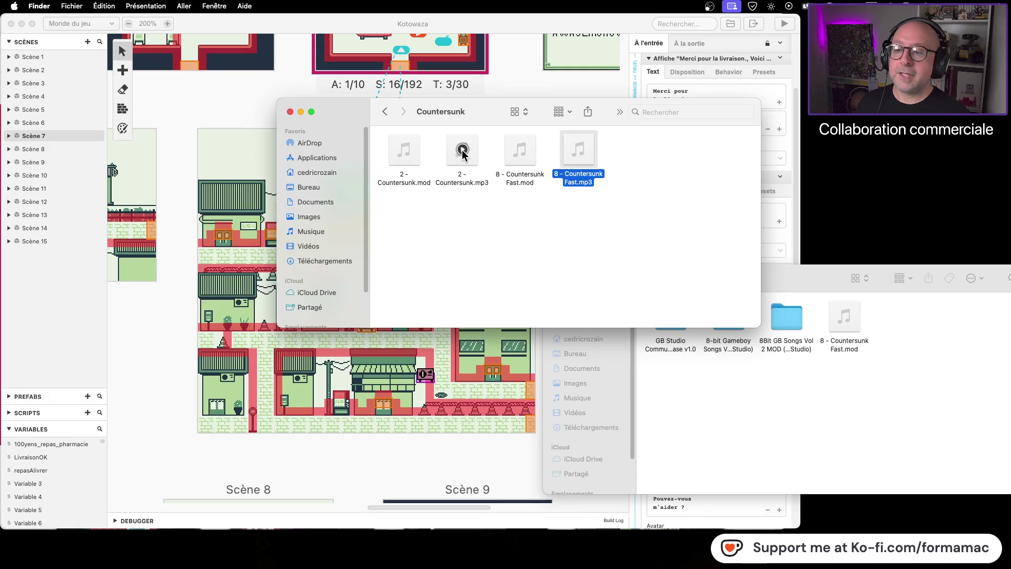
click(462, 151)
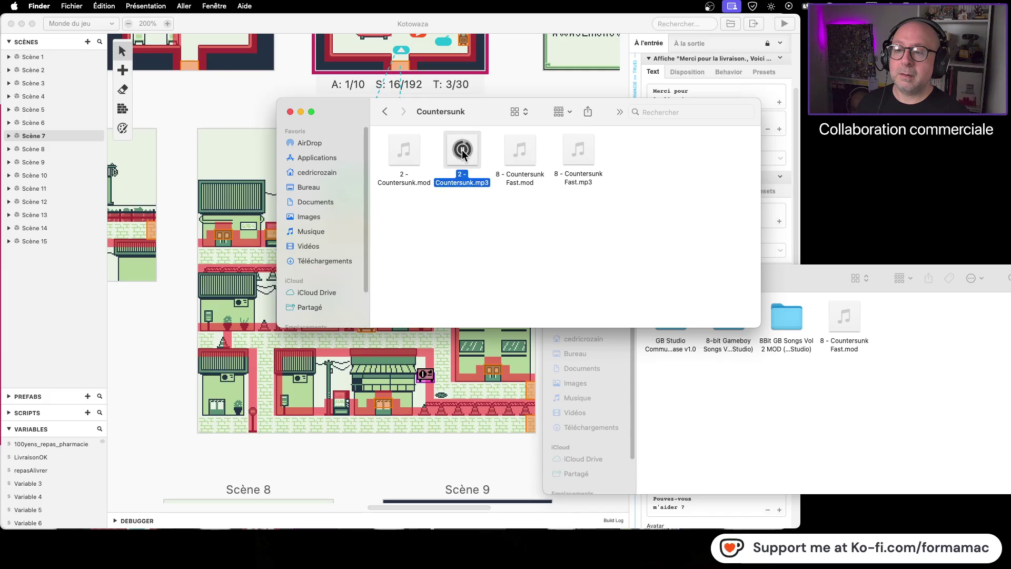
click(402, 159)
drag(402, 159, 897, 308)
click(509, 267)
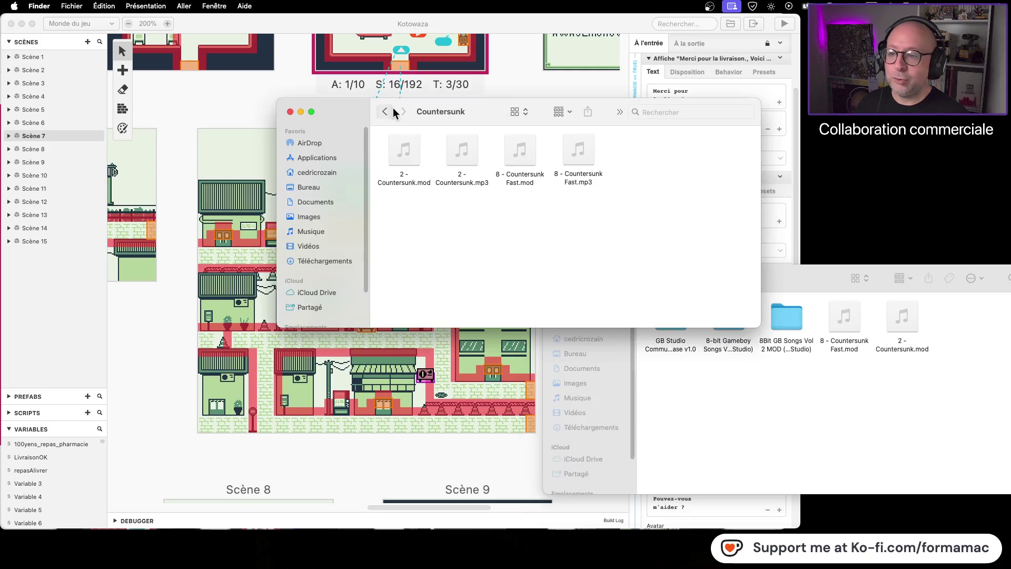
click(384, 113)
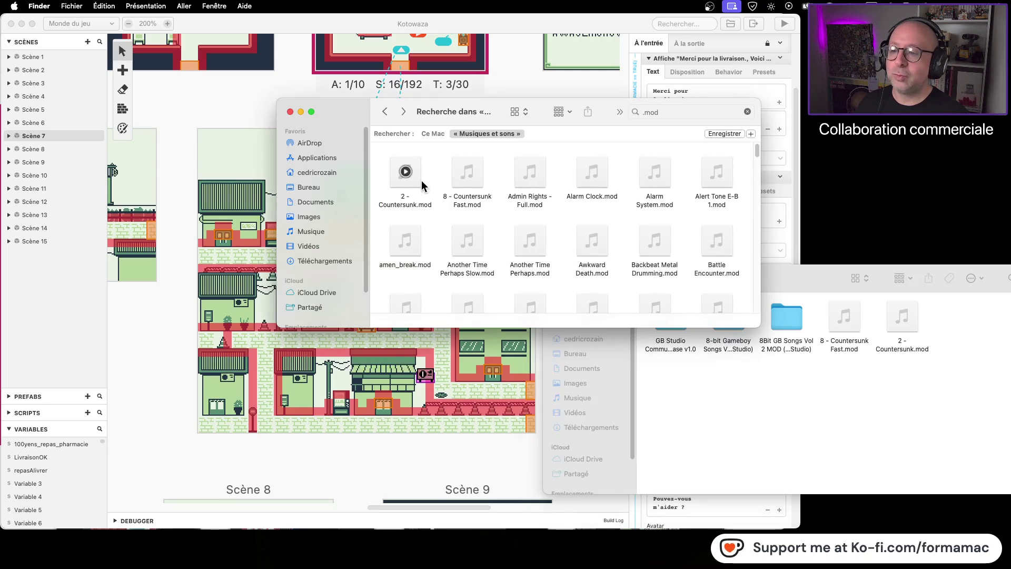
click(539, 186)
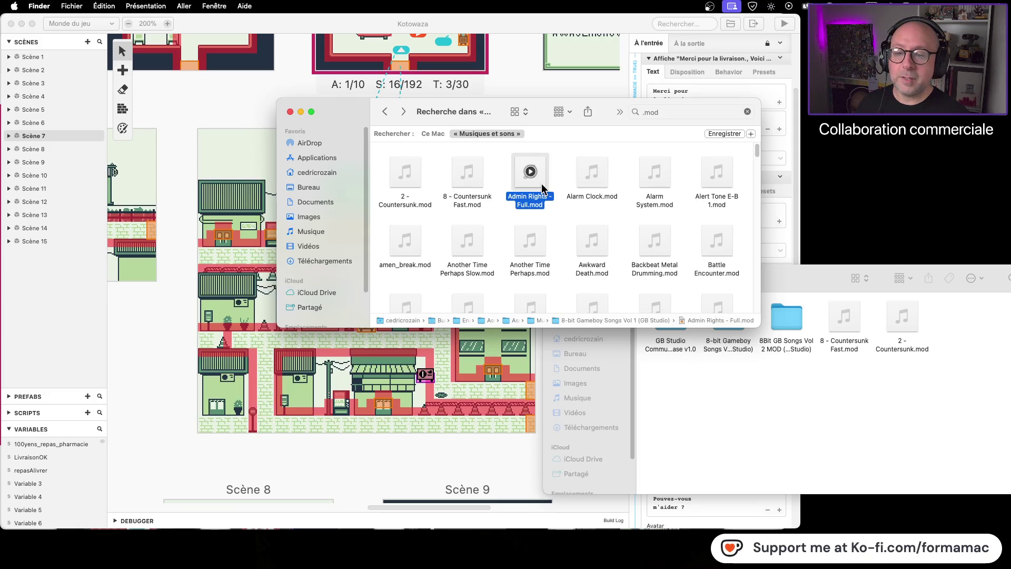
click(604, 189)
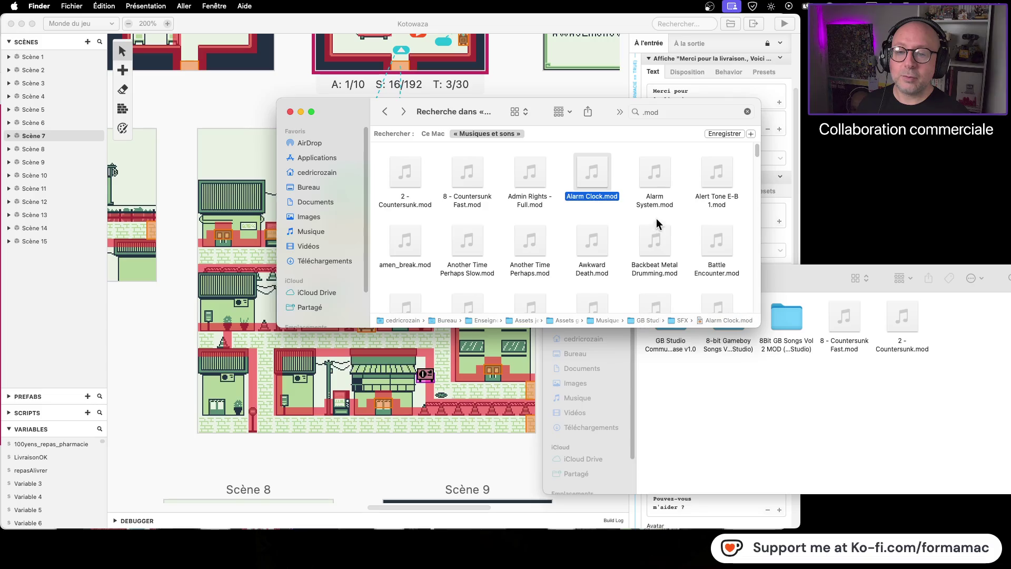
click(664, 181)
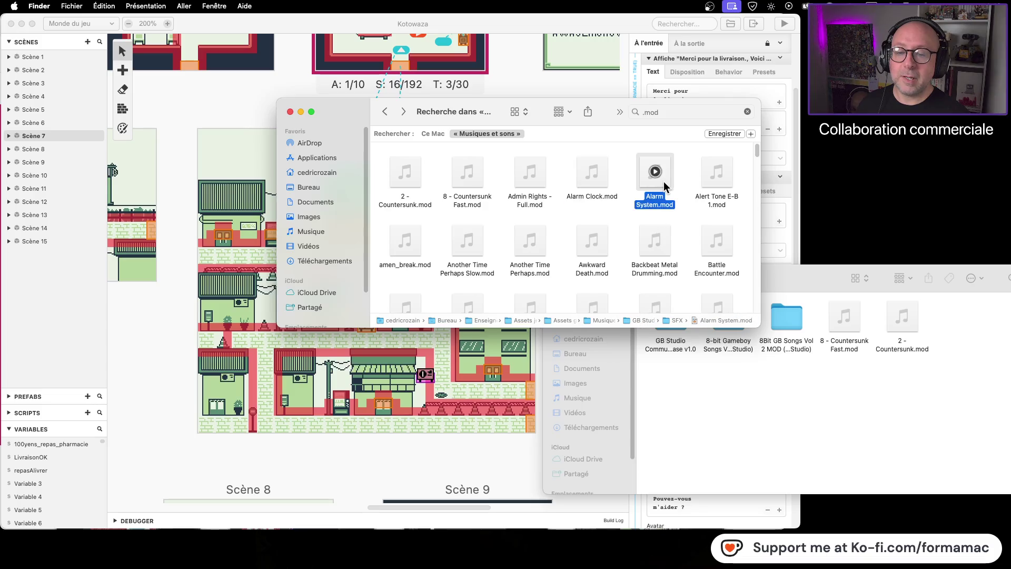
click(731, 184)
scroll(703, 208, down, 1)
scroll(702, 208, down, 10)
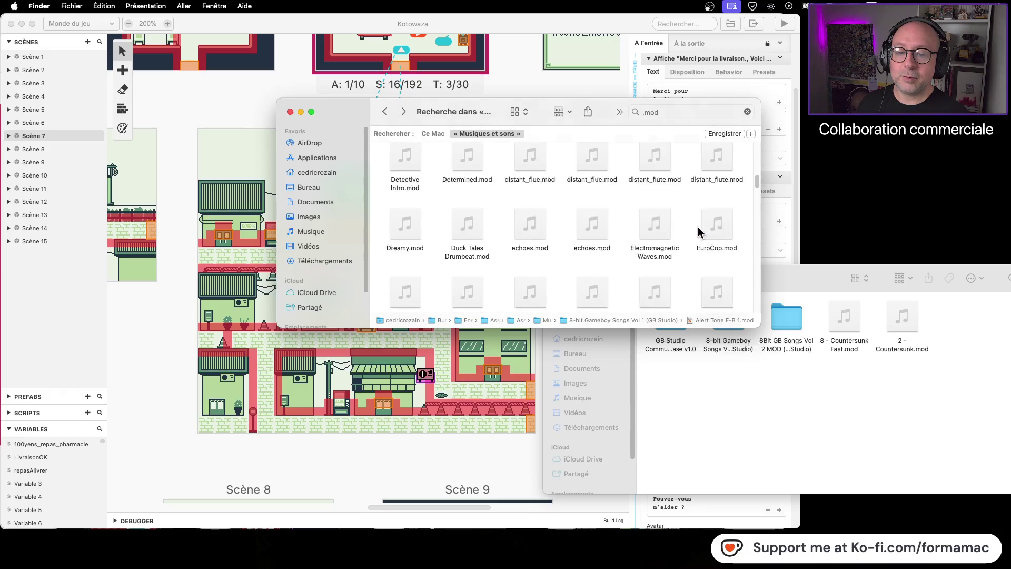
click(729, 232)
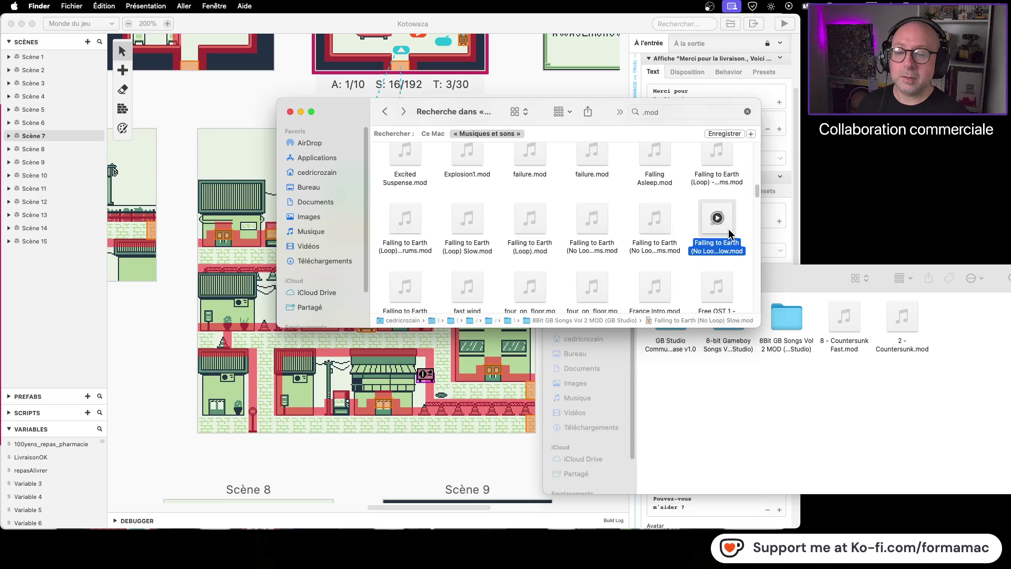
scroll(729, 235, down, 3)
scroll(729, 236, down, 2)
click(724, 216)
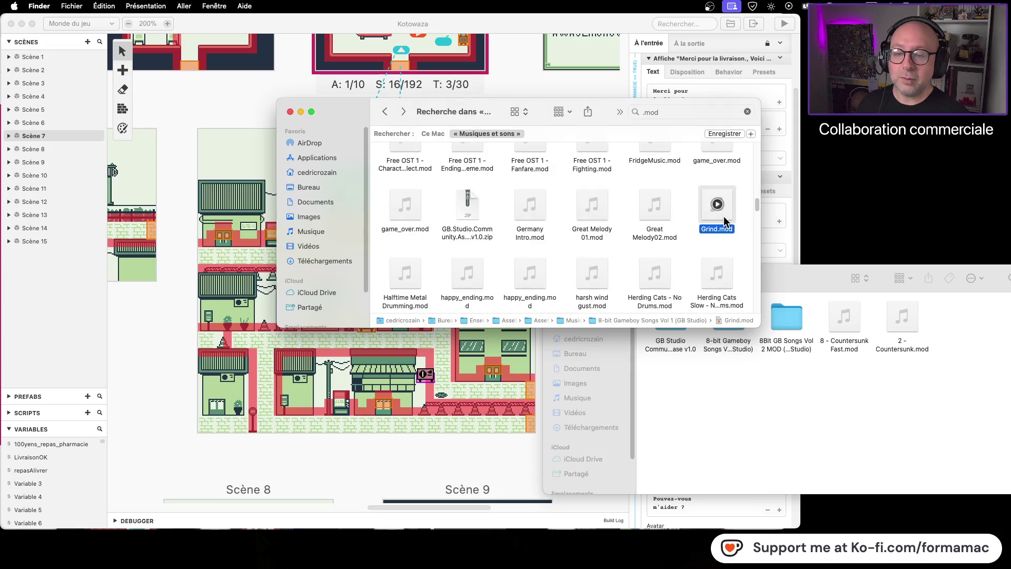
scroll(681, 239, down, 5)
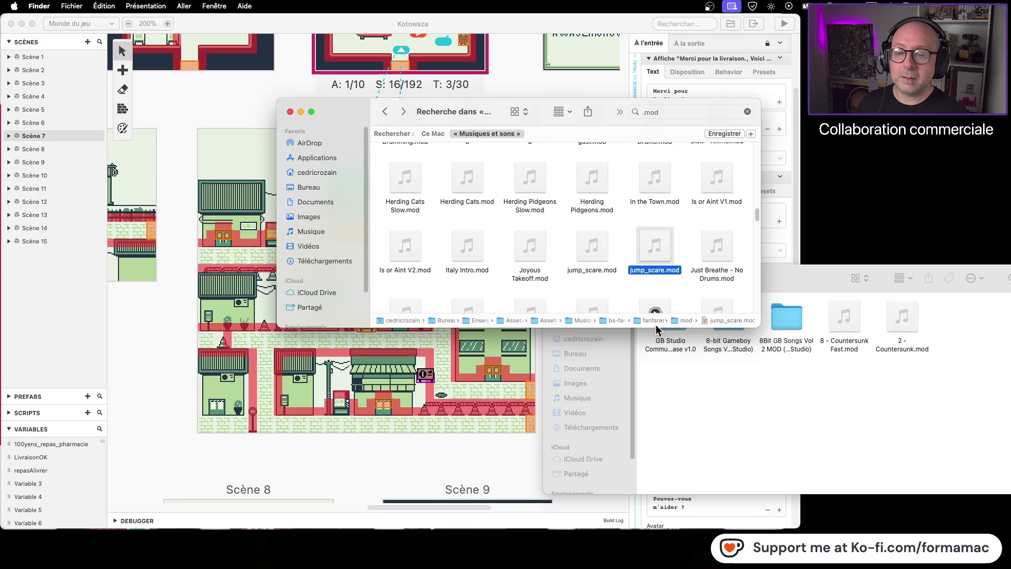
- Open the bs-fanfare folder and preview the bs-gb-music.png image
double_click(626, 321)
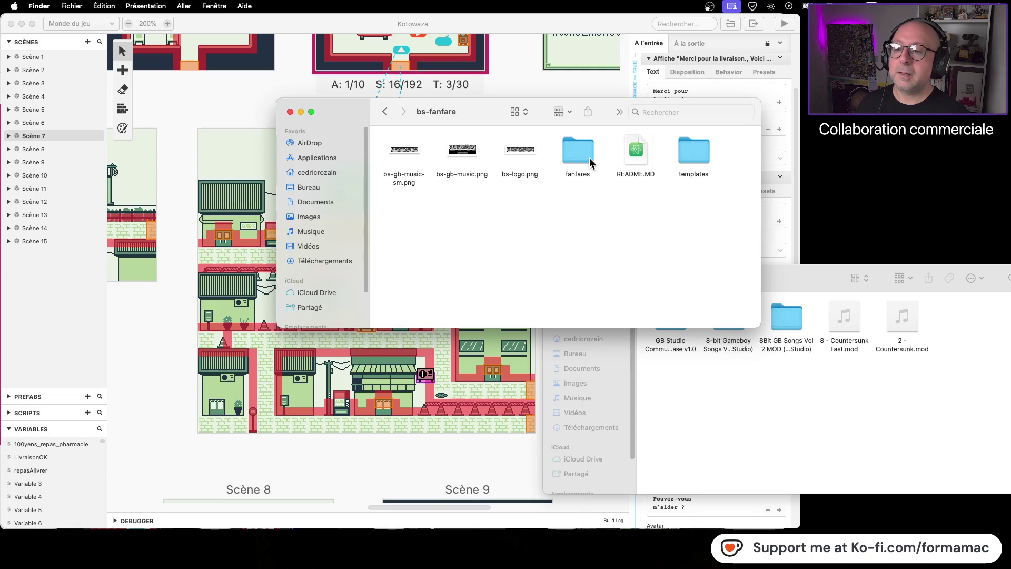
click(454, 151)
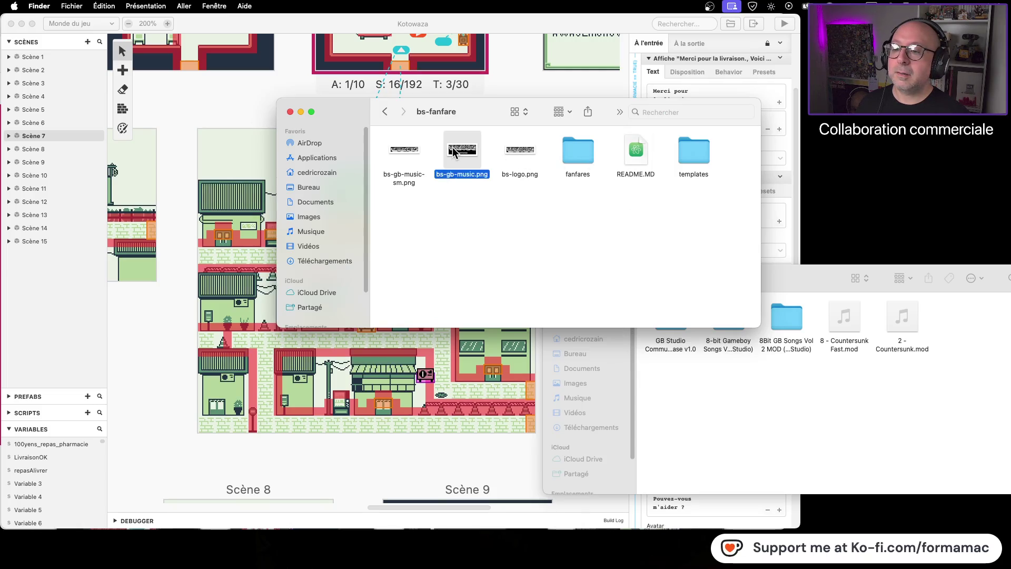
key(space)
key(space)
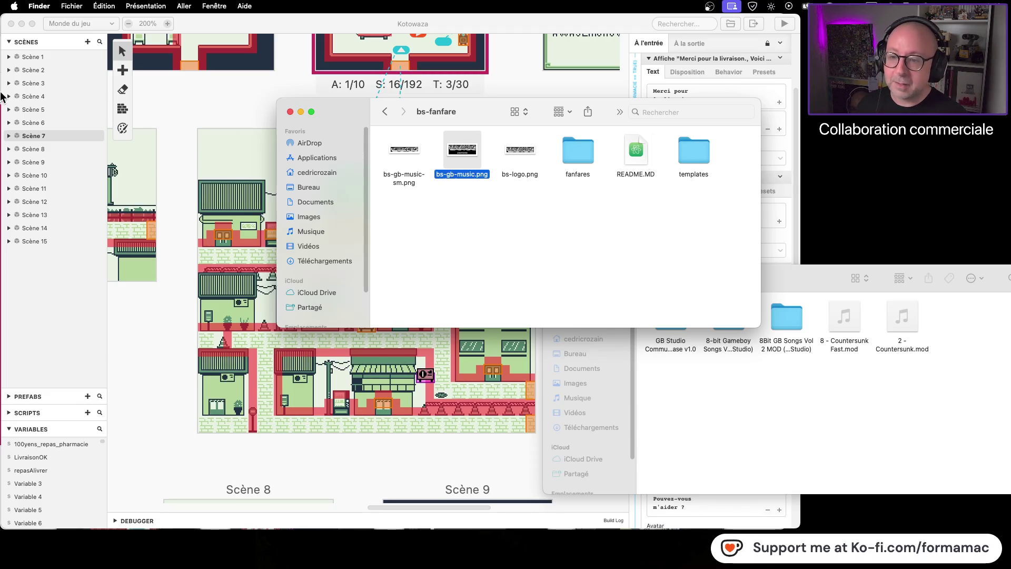
click(526, 198)
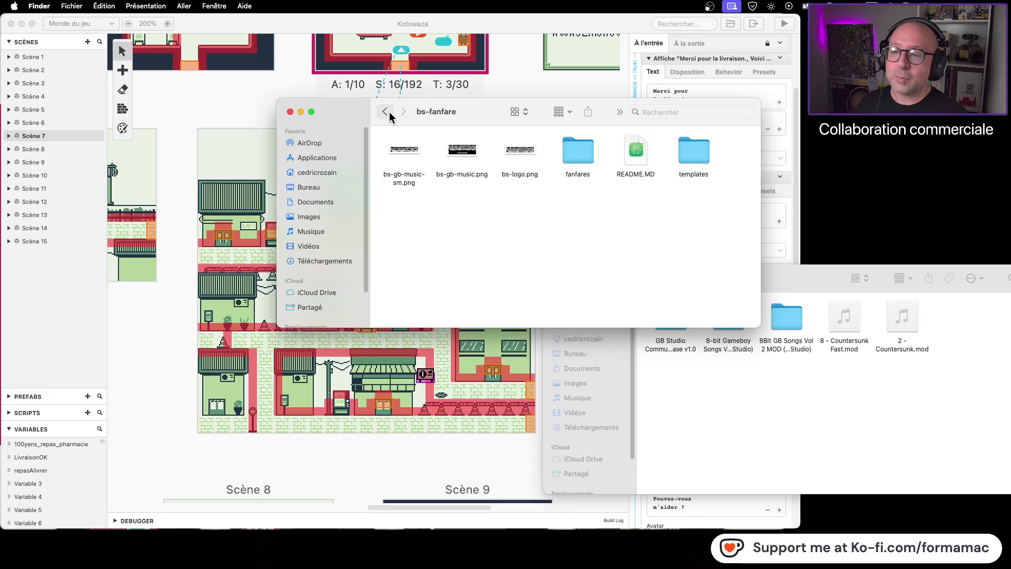
- Open fanfares and look inside its mod subfolder before returning to fanfares
double_click(582, 158)
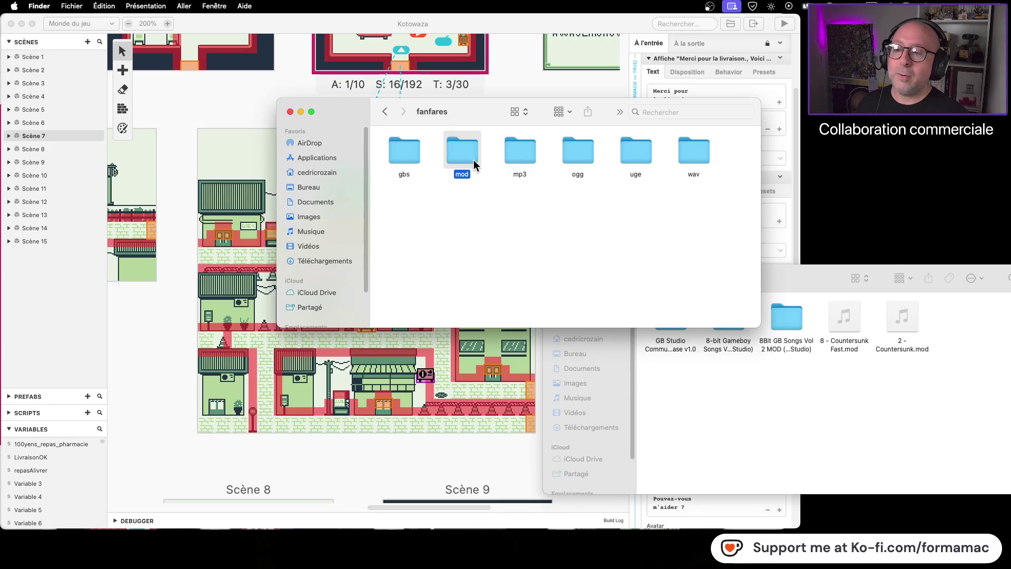
double_click(473, 160)
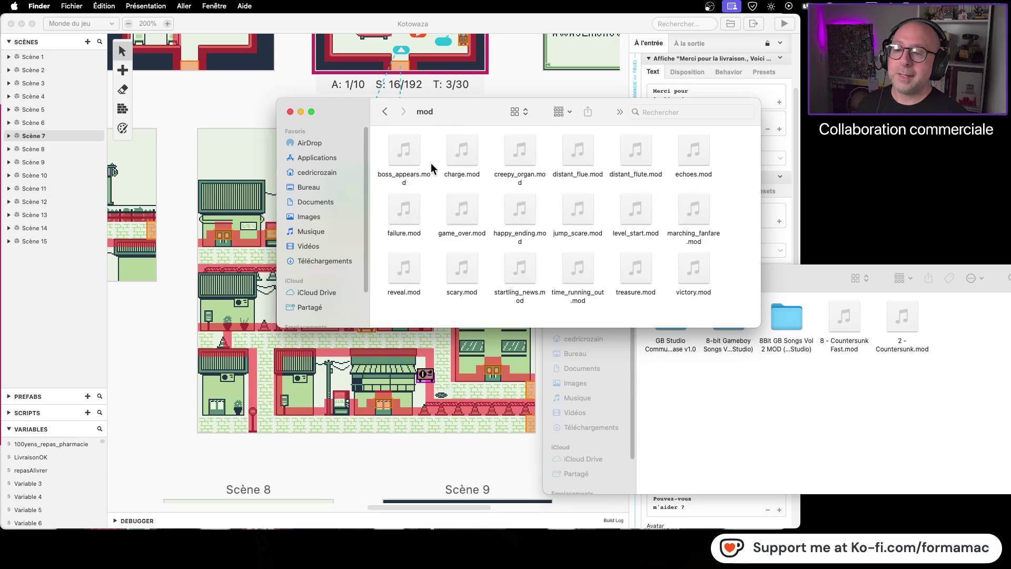
click(386, 112)
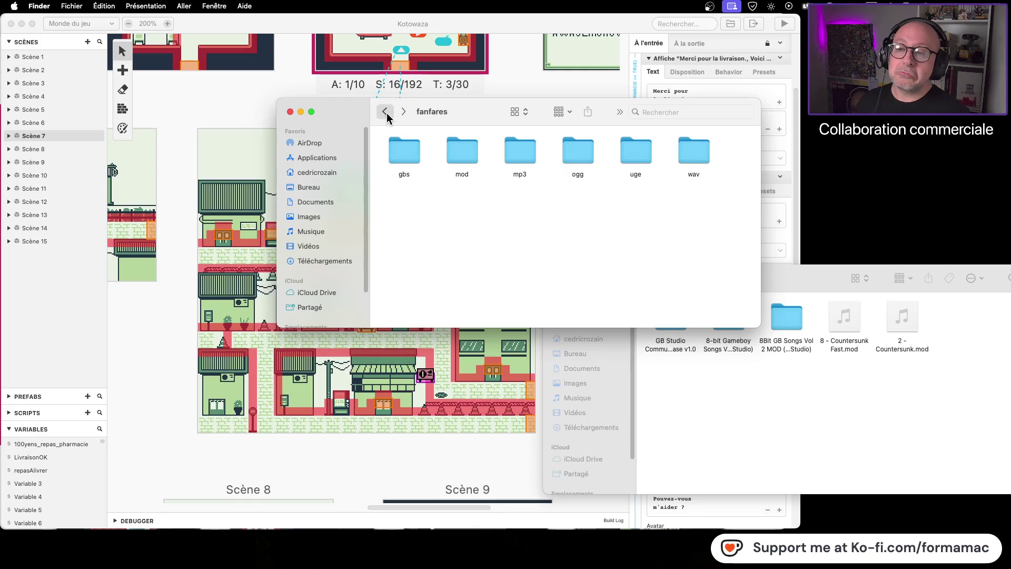
- Return to the .mod search results and select x-files_theme.mod after previewing Wild Wind, Take Me Home
click(386, 112)
click(386, 112)
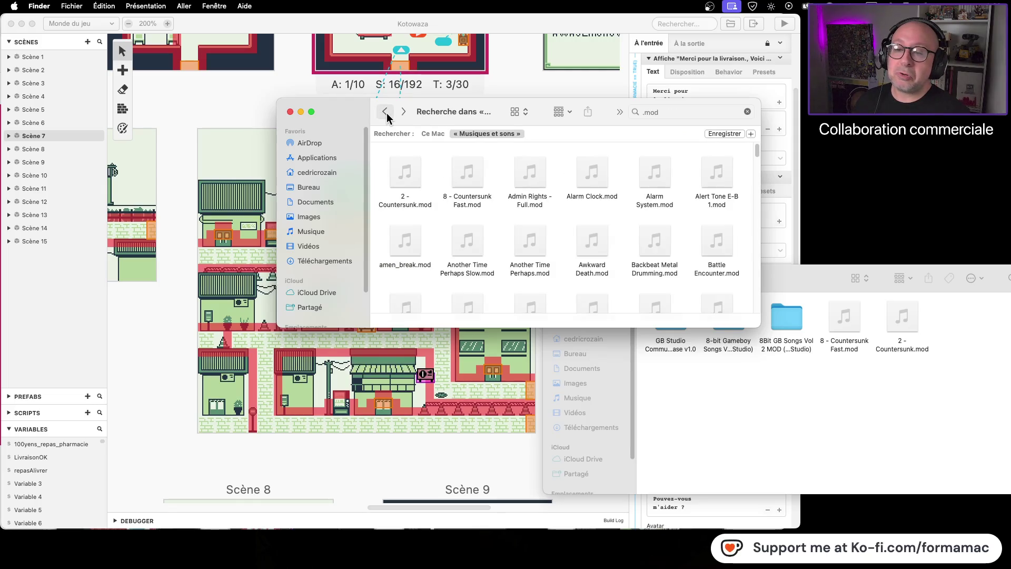
mouse_move(647, 240)
drag(751, 156, 746, 349)
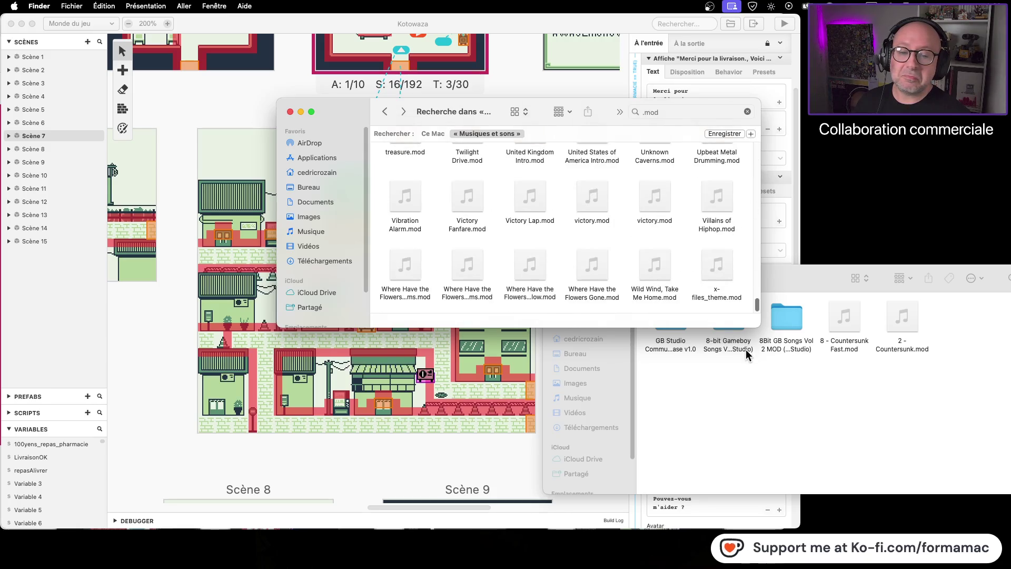
click(667, 279)
click(730, 278)
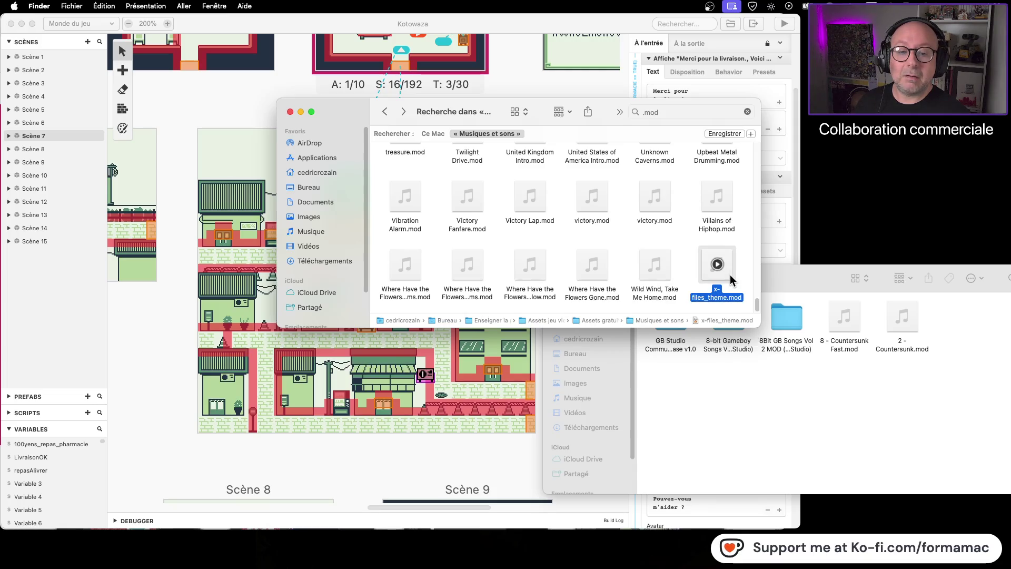
- Open x-files_theme.mod's Musiques et sons folder and put the file into the Musiques folder
double_click(671, 321)
scroll(669, 316, down, 5)
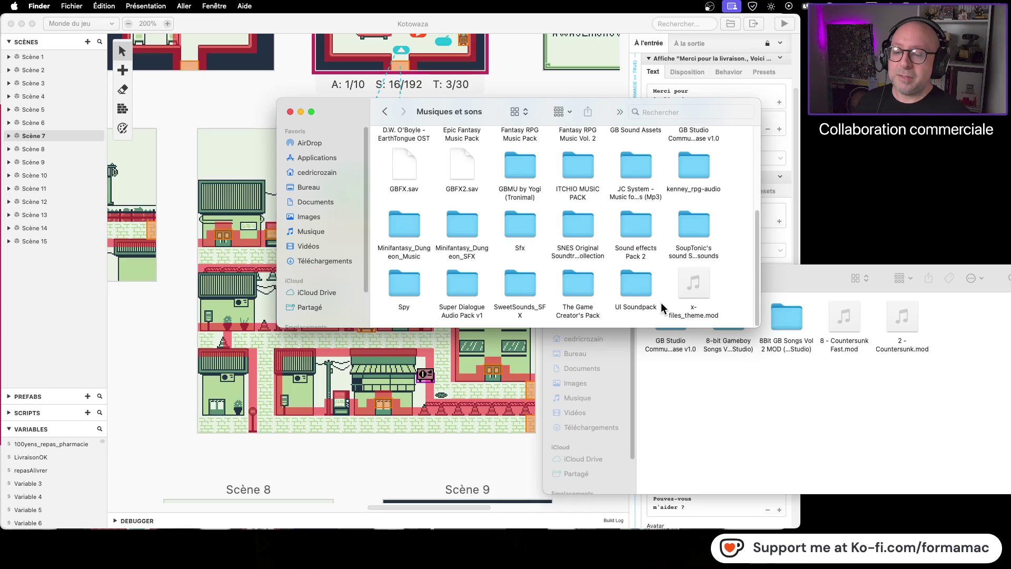
scroll(662, 303, up, 1)
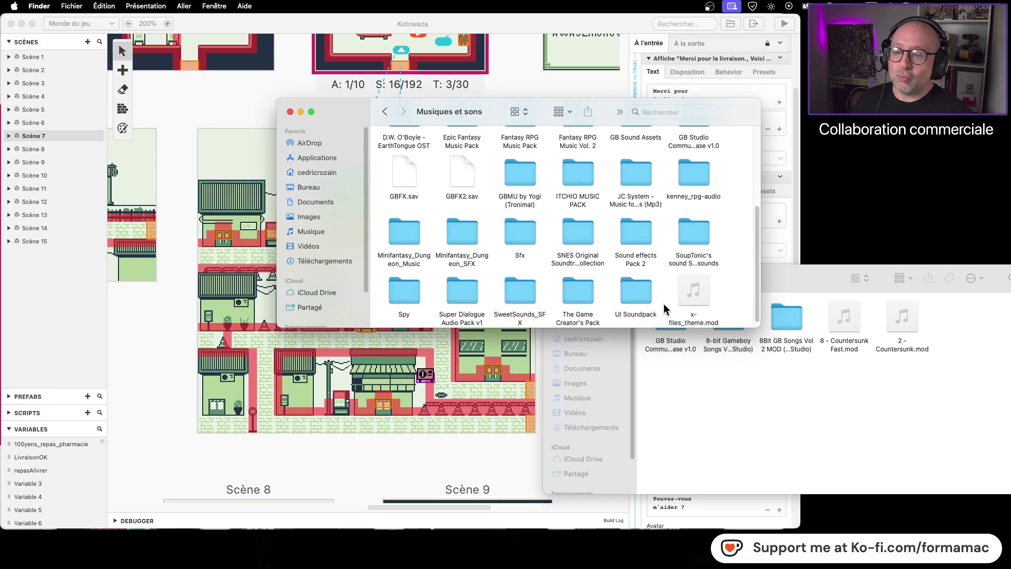
scroll(664, 307, down, 1)
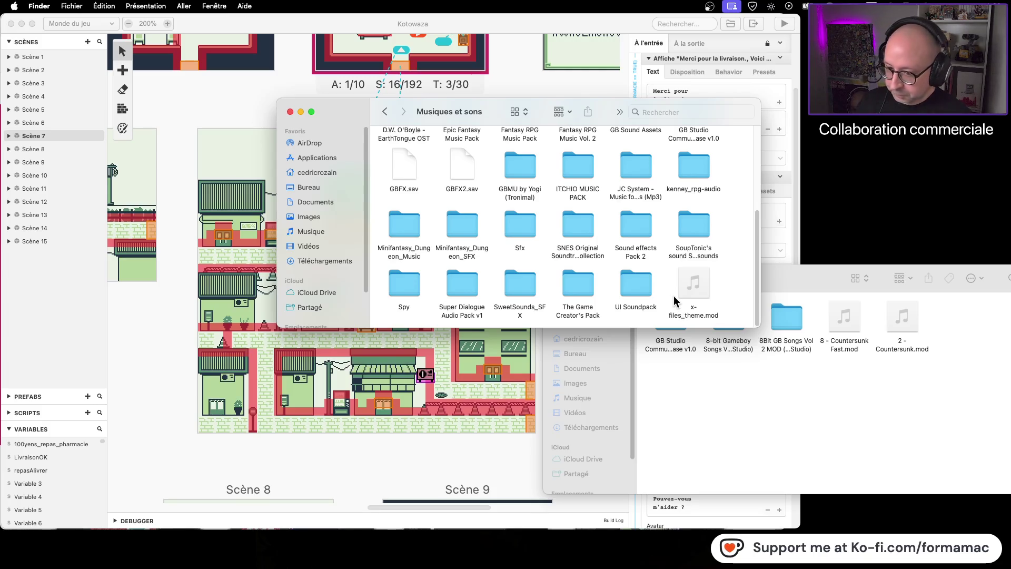
click(701, 291)
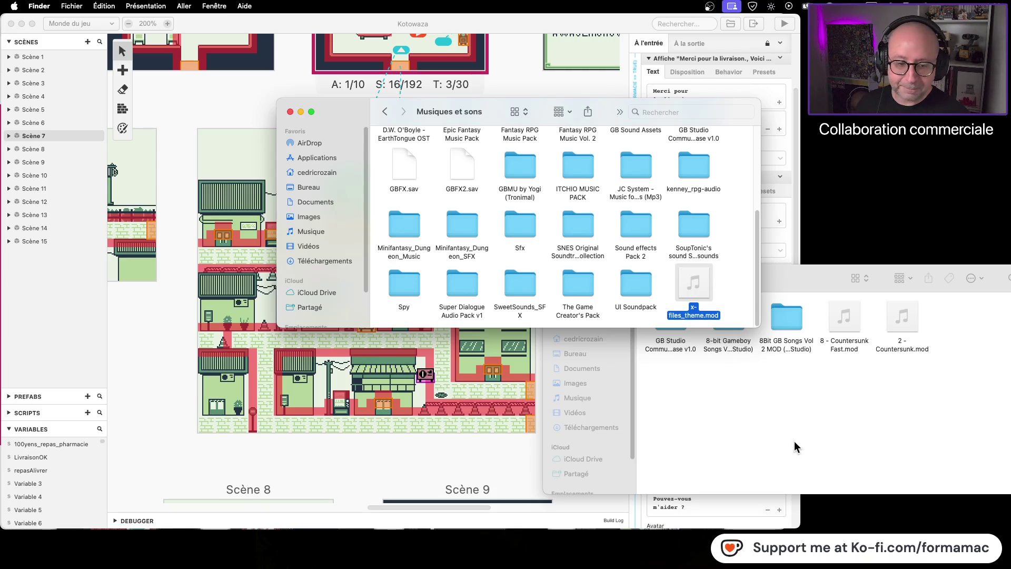
click(983, 342)
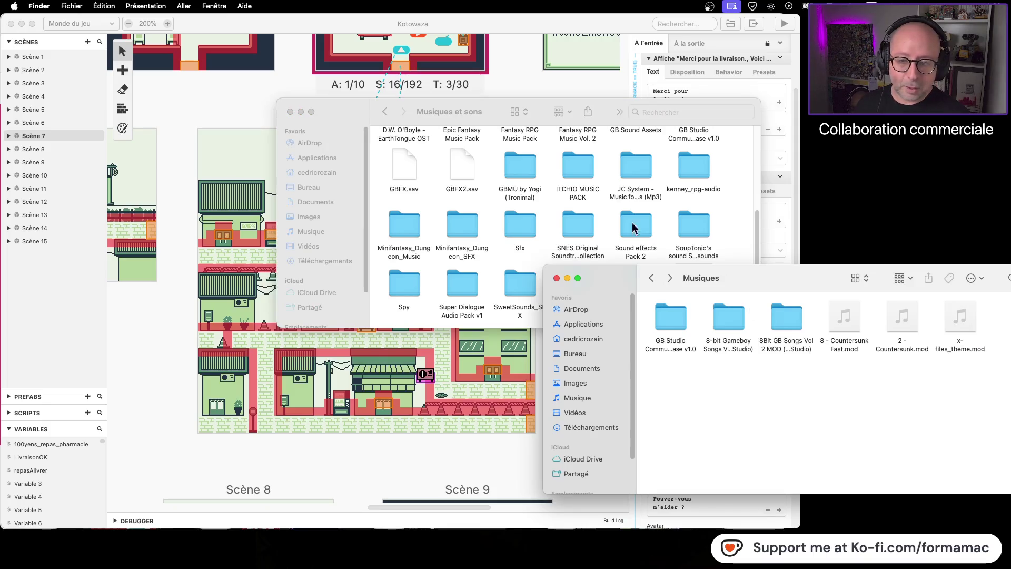
click(401, 111)
- Preview the Where Have the Flowers Gone variants and Villains of Hiphop.mod in the .mod results
click(385, 112)
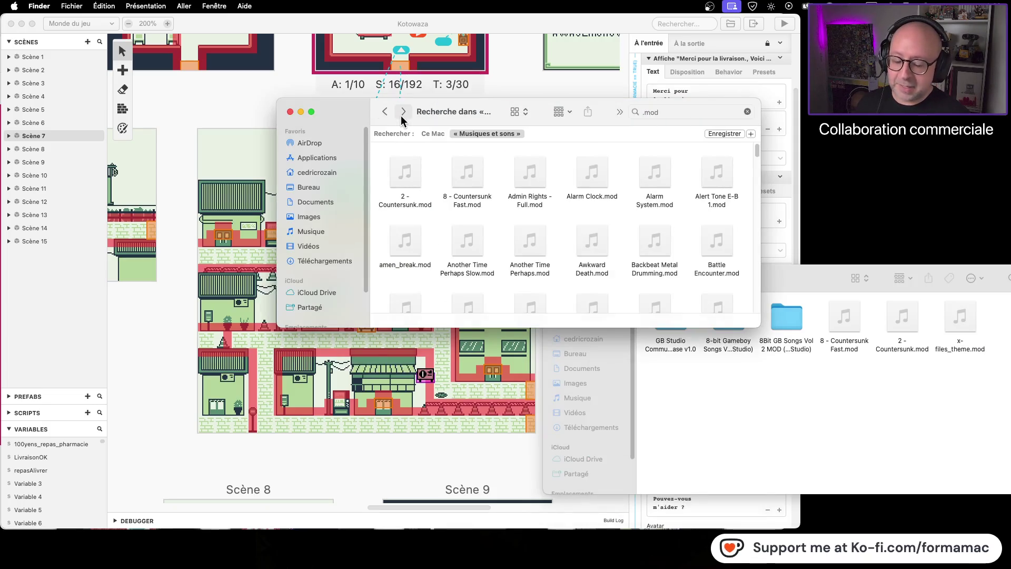
scroll(681, 256, down, 5)
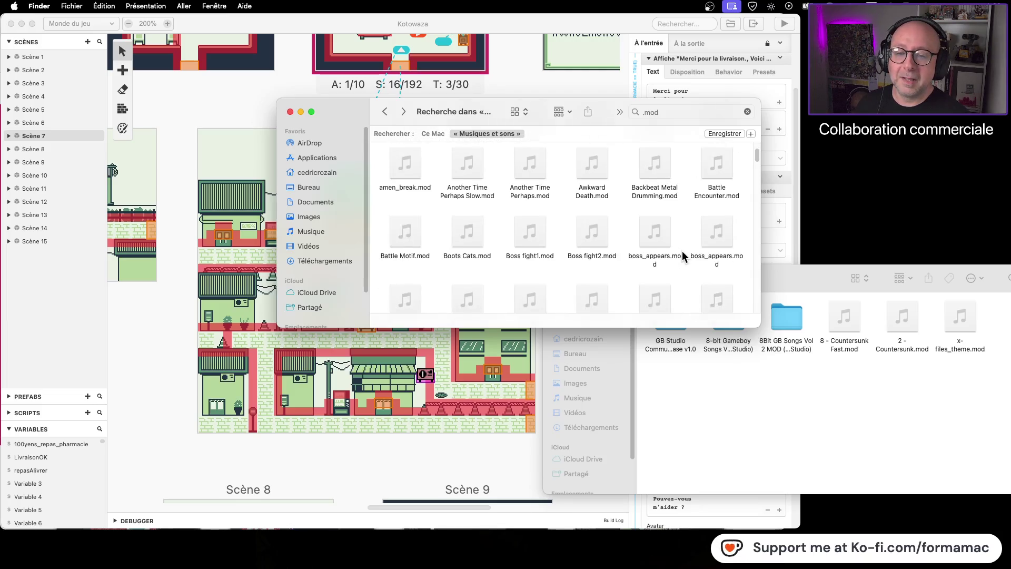
scroll(681, 252, down, 3)
drag(755, 173, 770, 354)
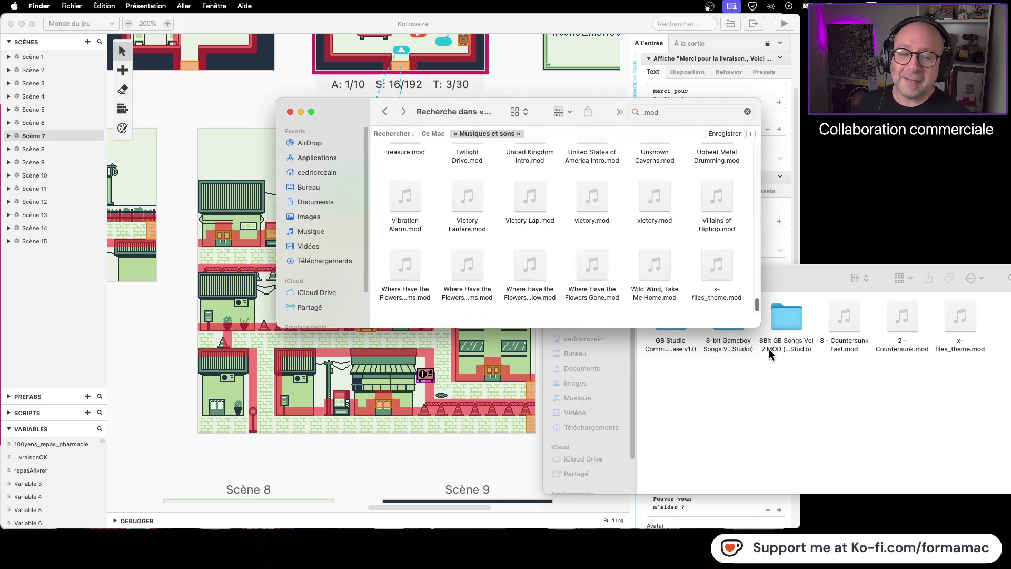
click(578, 275)
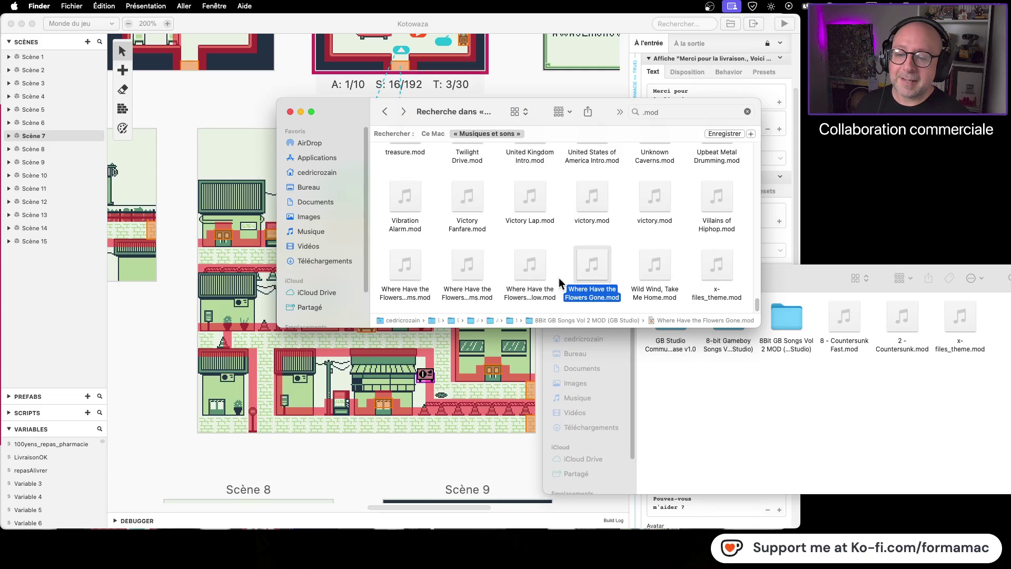
click(521, 283)
click(471, 277)
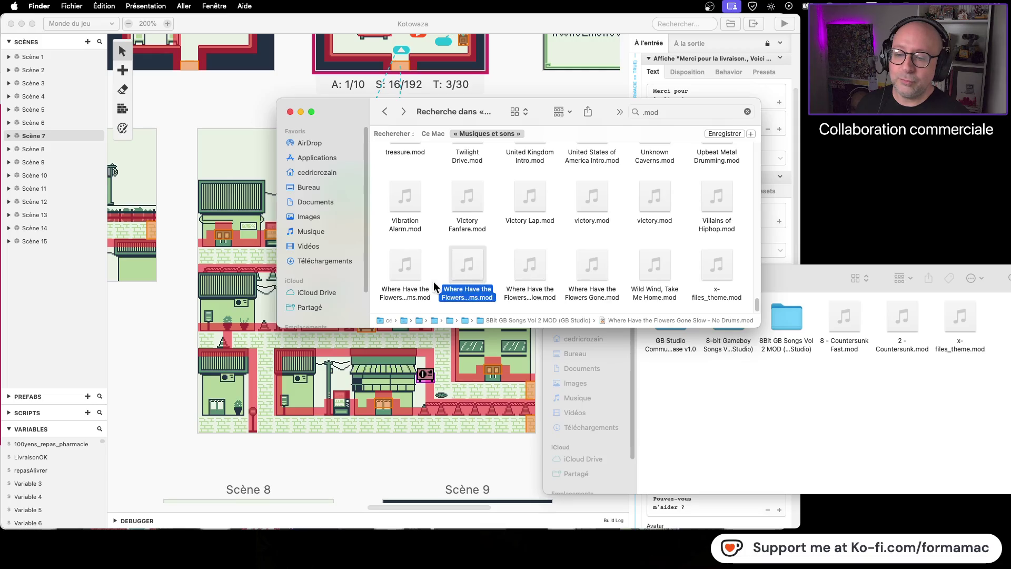
click(408, 277)
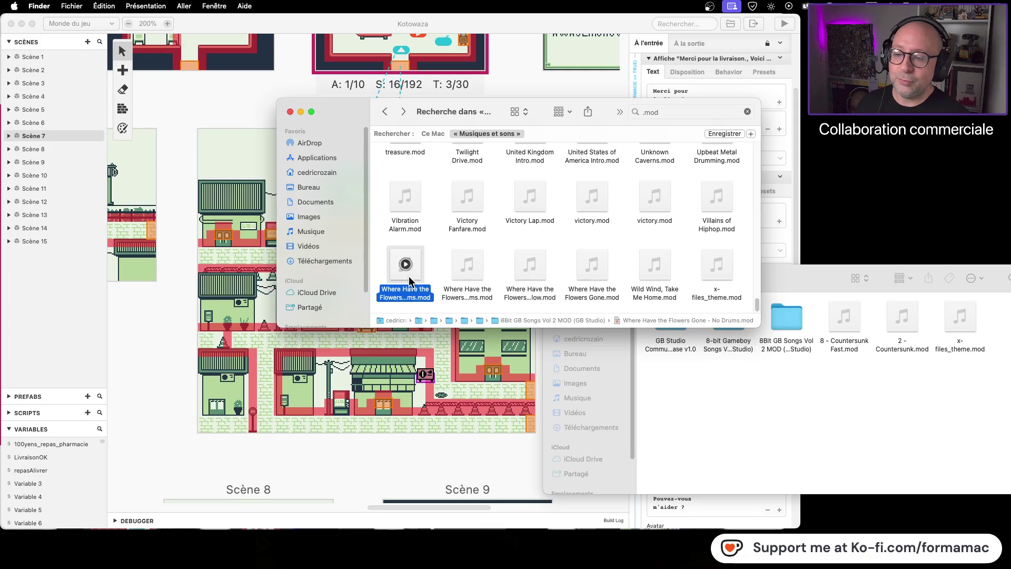
click(732, 207)
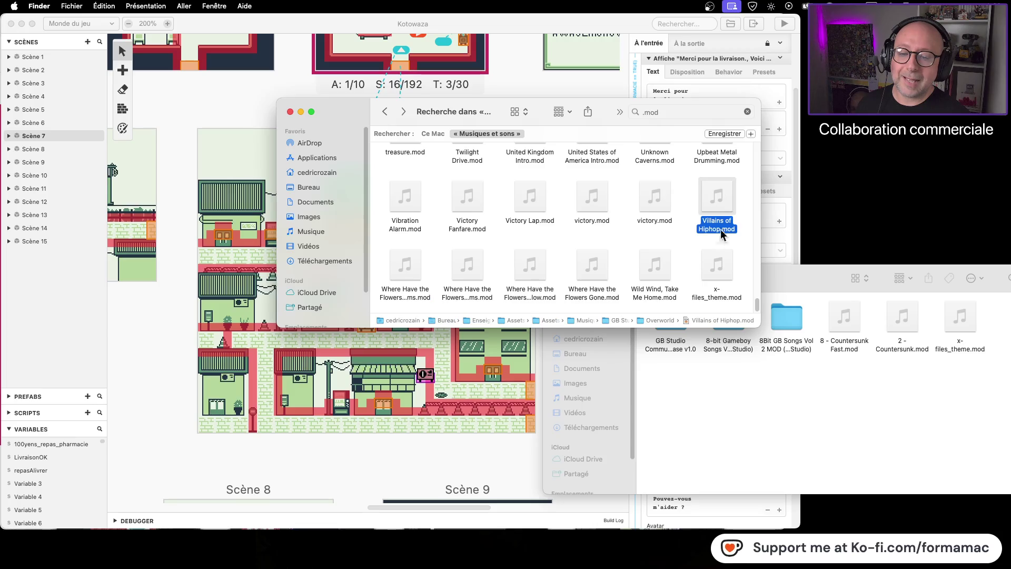
click(597, 272)
click(530, 275)
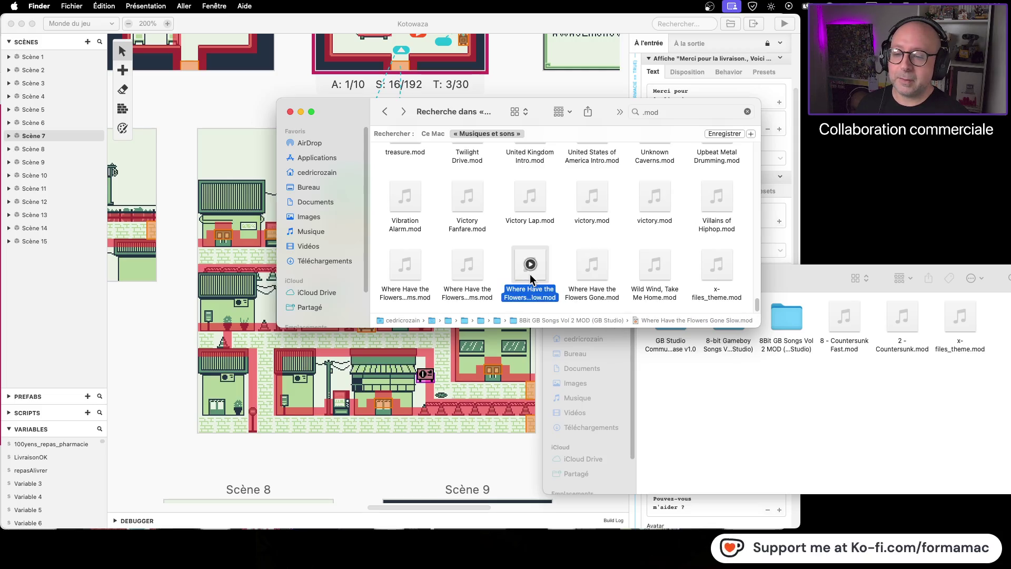
click(476, 276)
click(419, 282)
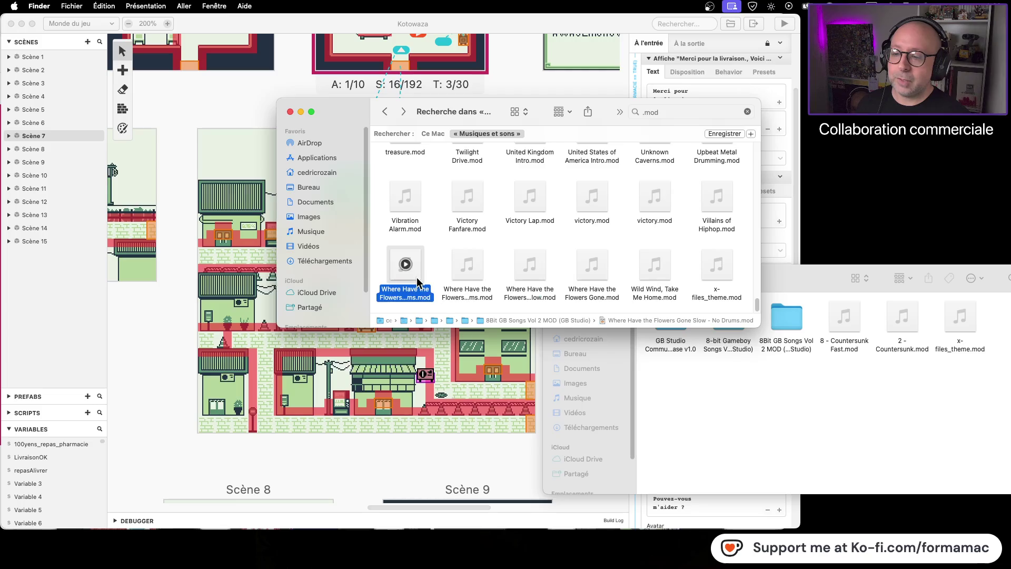
click(730, 213)
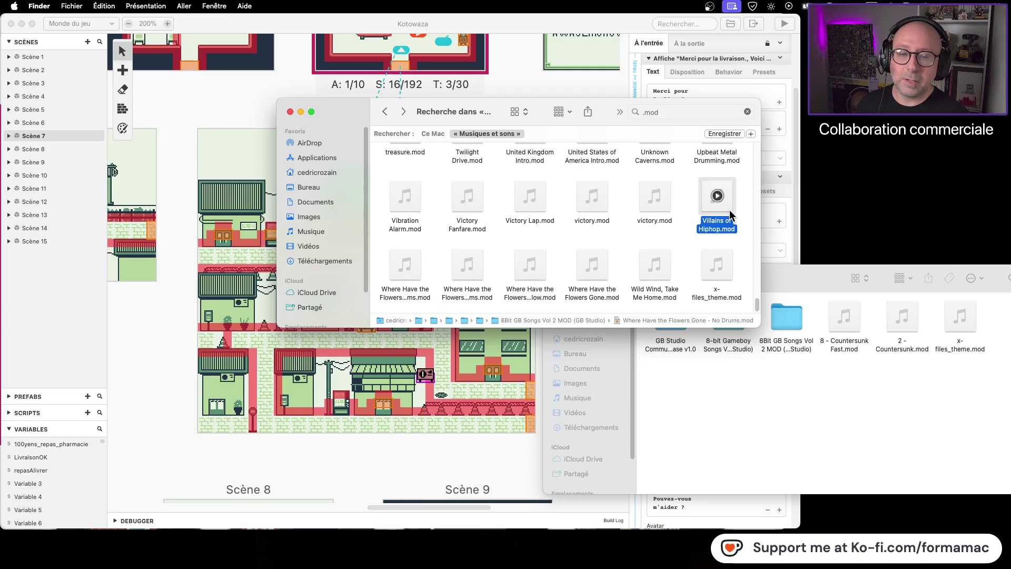
- Preview both victory.mod files, Victory Lap, Victory Fanfare, Vibration Alarm, Upbeat Metal Drumming and United States of America Intro
click(665, 206)
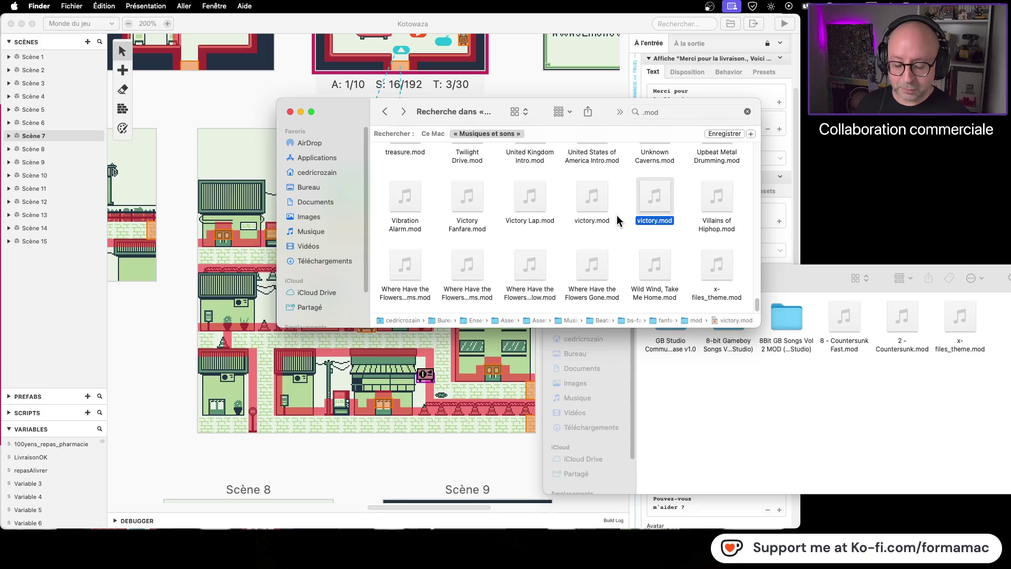
click(606, 209)
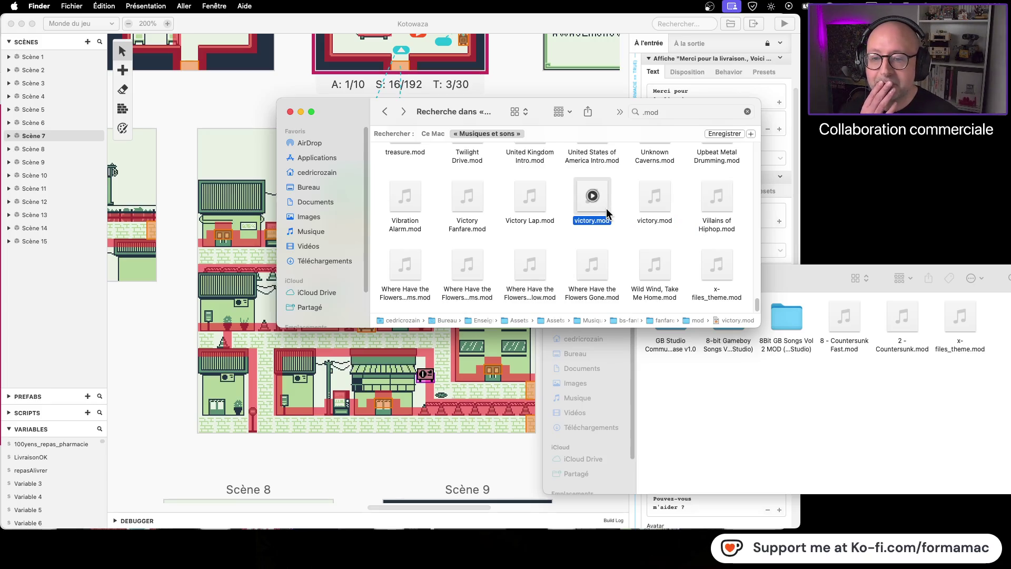
click(545, 208)
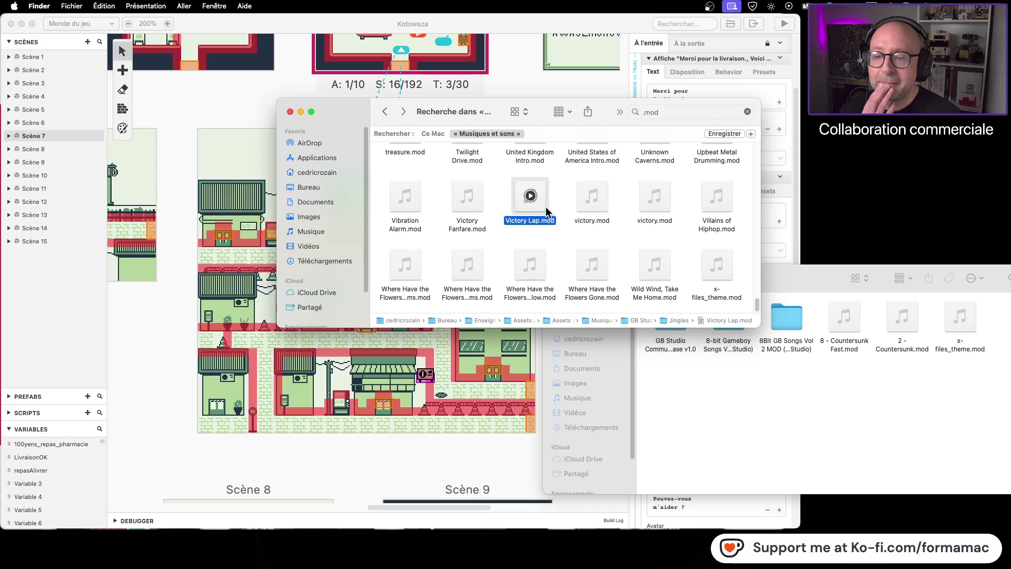
click(479, 209)
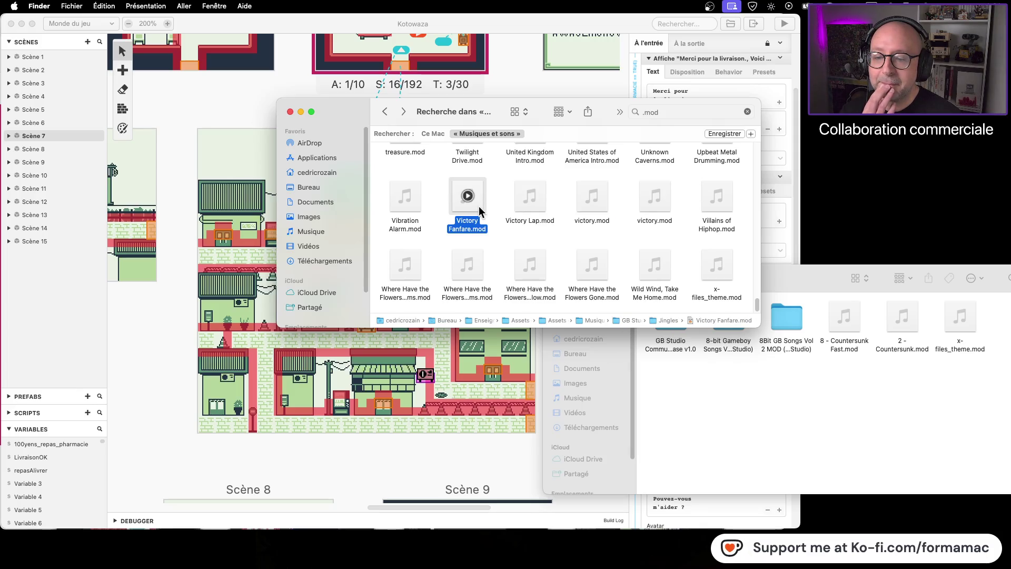
click(404, 210)
scroll(596, 248, up, 2)
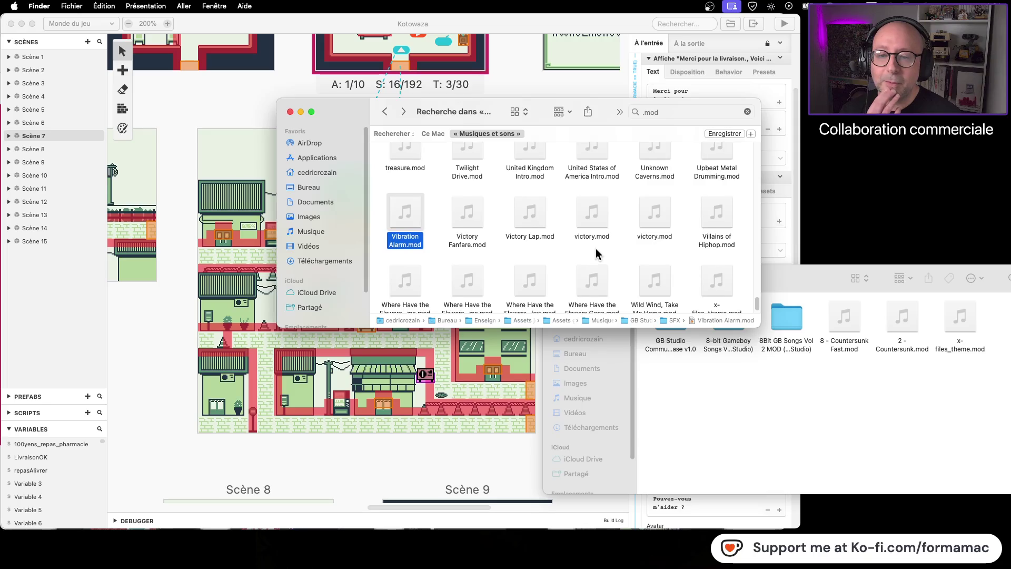
click(728, 185)
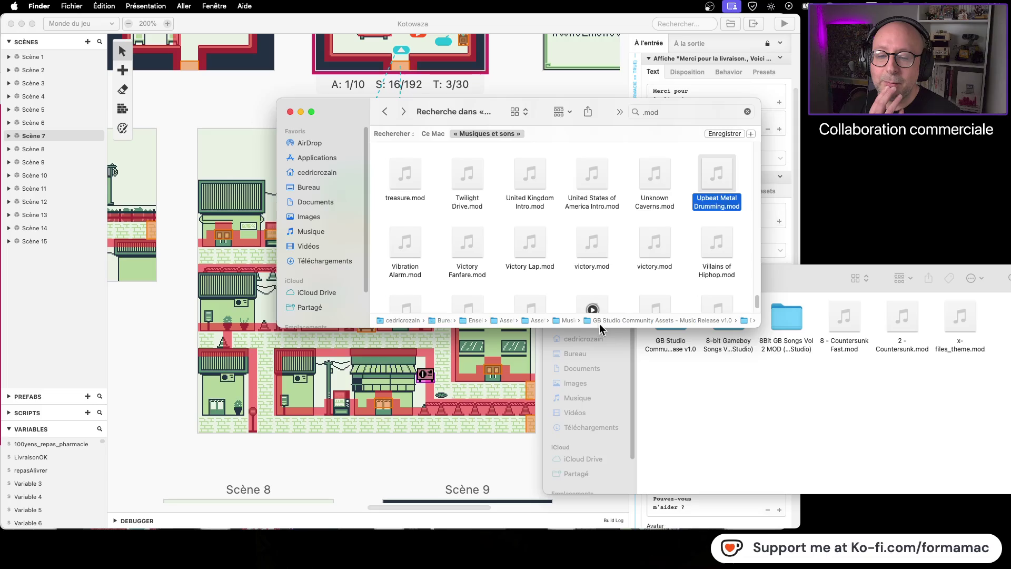
click(602, 188)
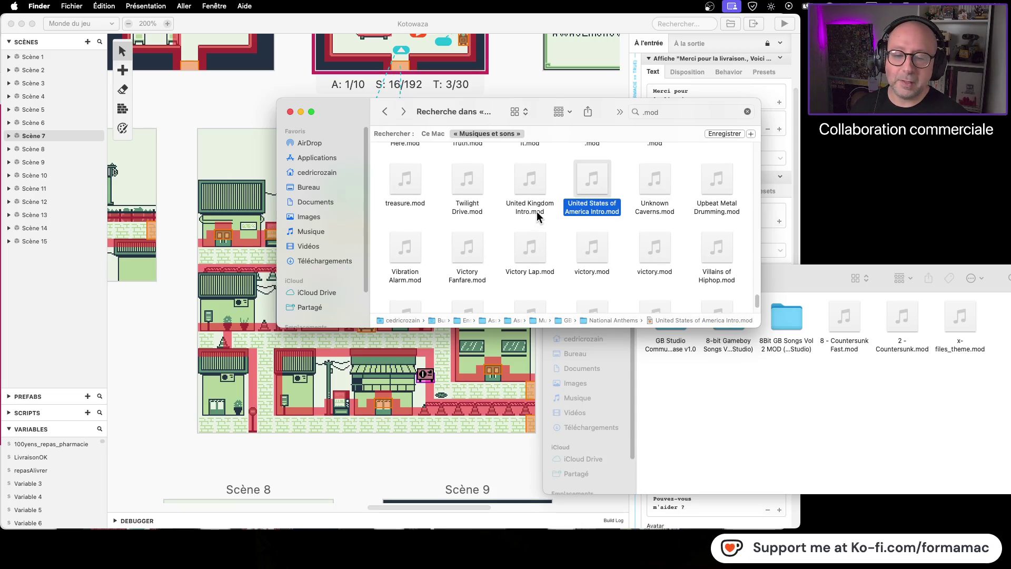
- Select time_running_out.mod and open its Beatscribe GB Sounds folder
scroll(536, 211, up, 2)
scroll(538, 216, up, 2)
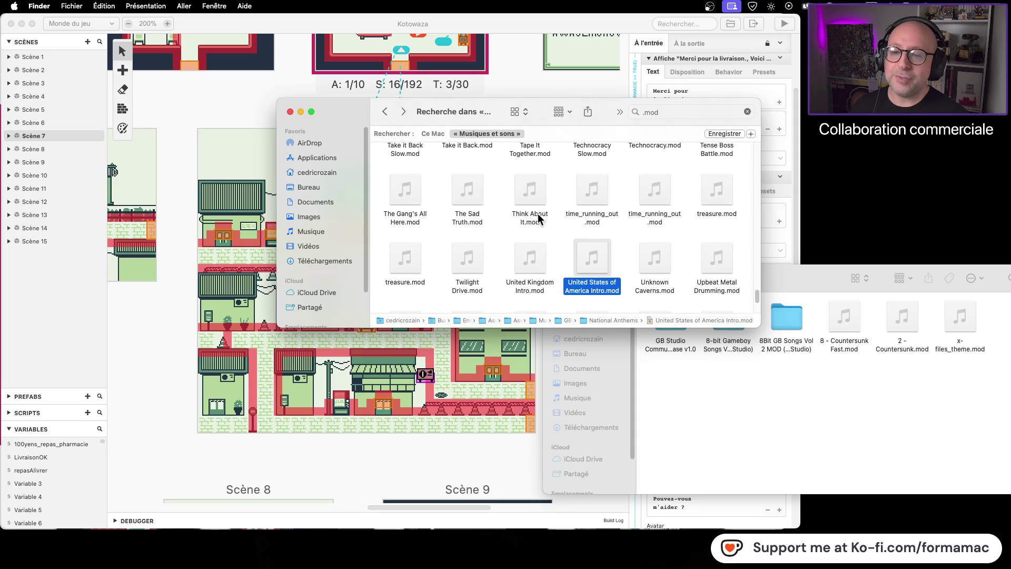
click(601, 200)
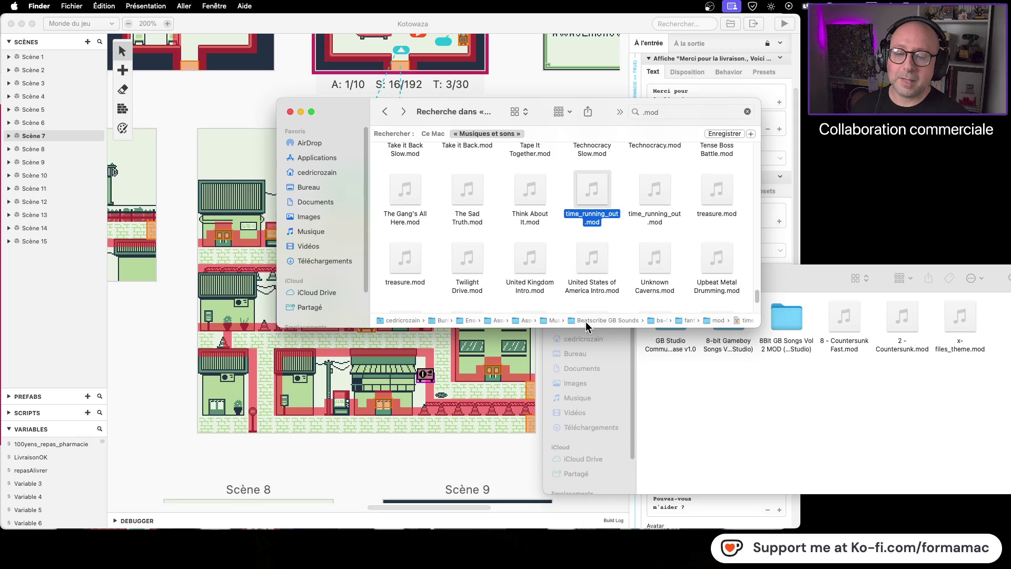
double_click(591, 321)
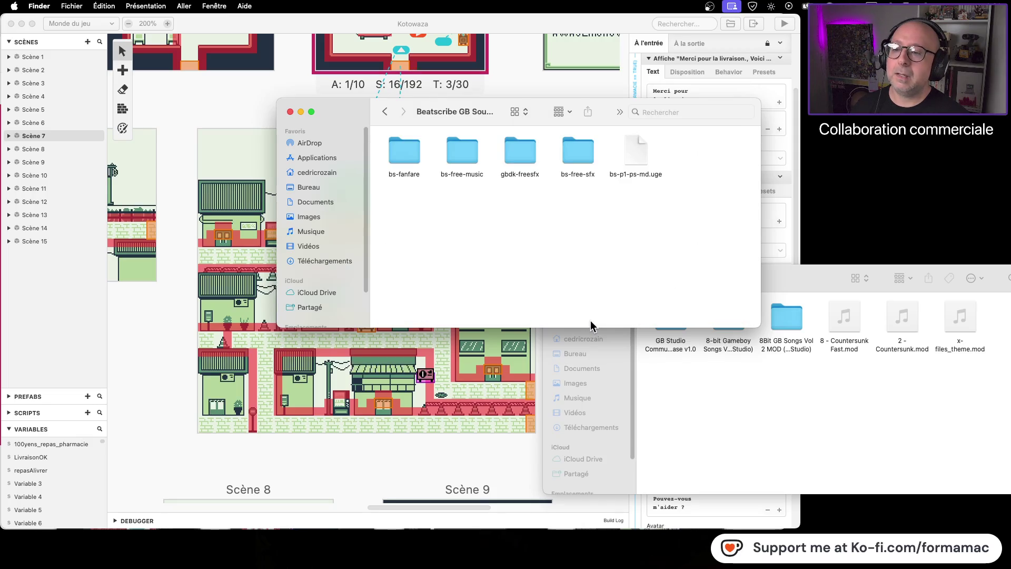
- Browse Beatscribe GB Sounds' bs-fanfare/fanfares and bs-free-sfx subfolders
click(384, 111)
click(403, 111)
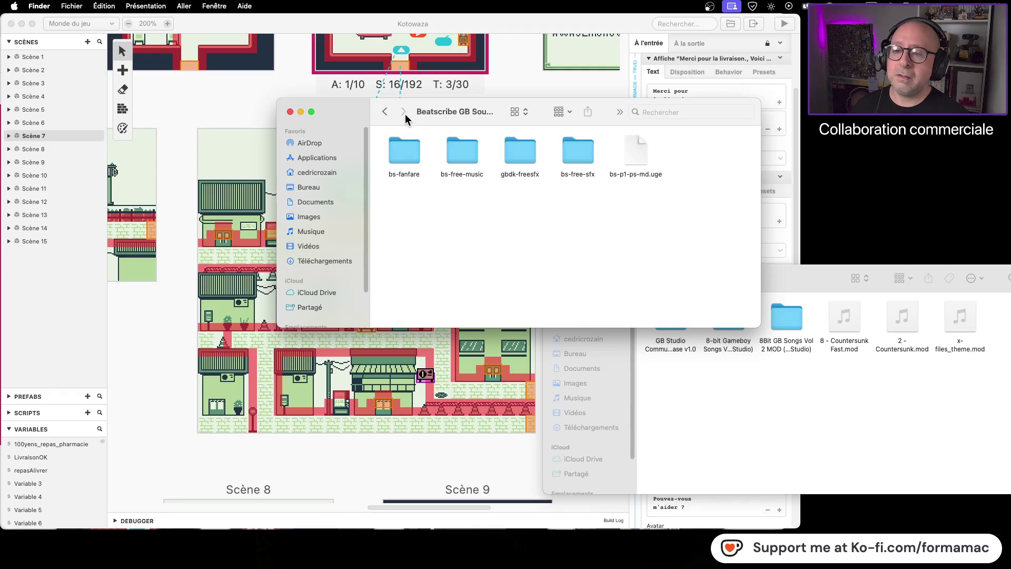
click(385, 111)
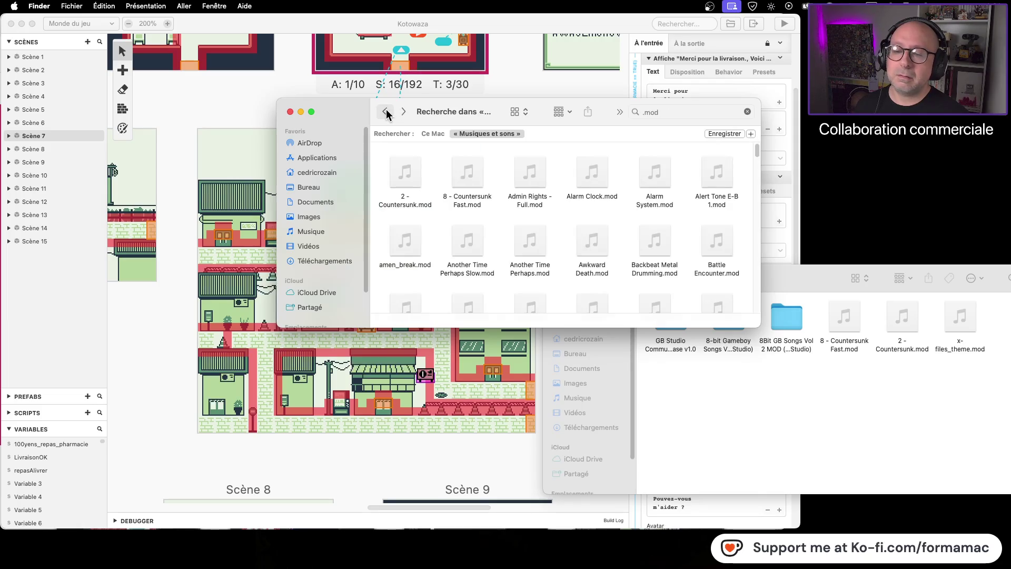
click(403, 111)
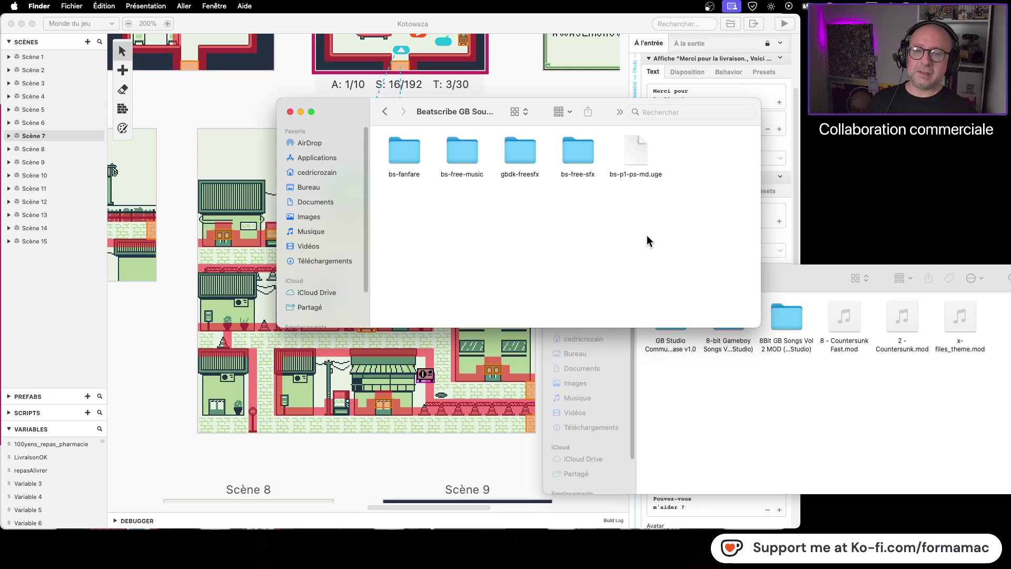
double_click(415, 154)
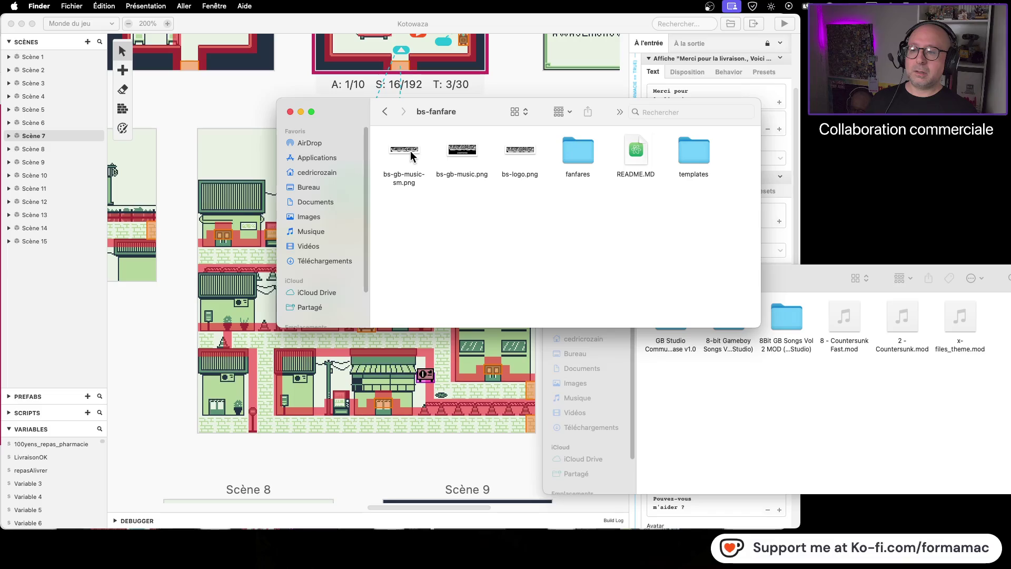
double_click(579, 150)
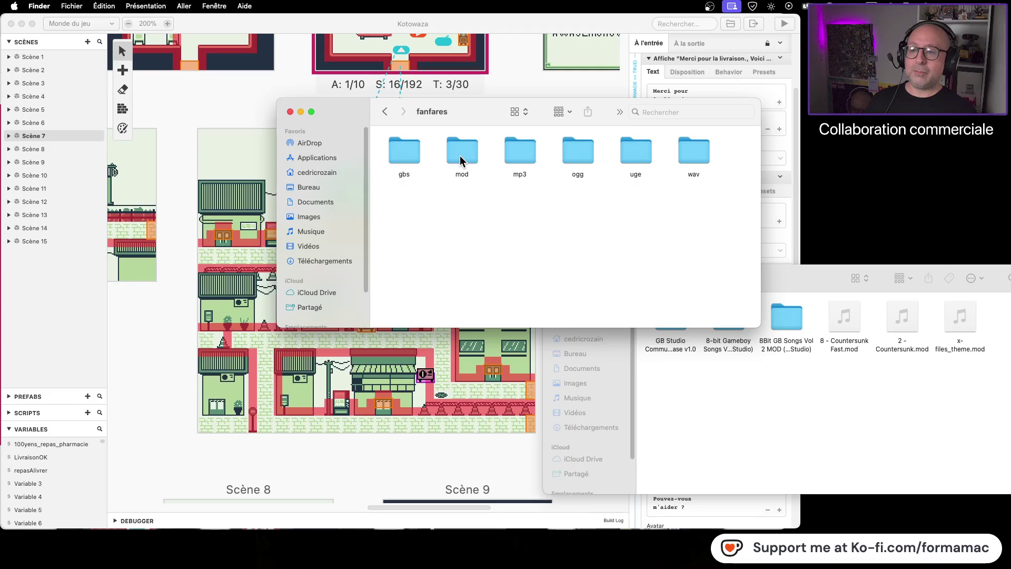
click(386, 112)
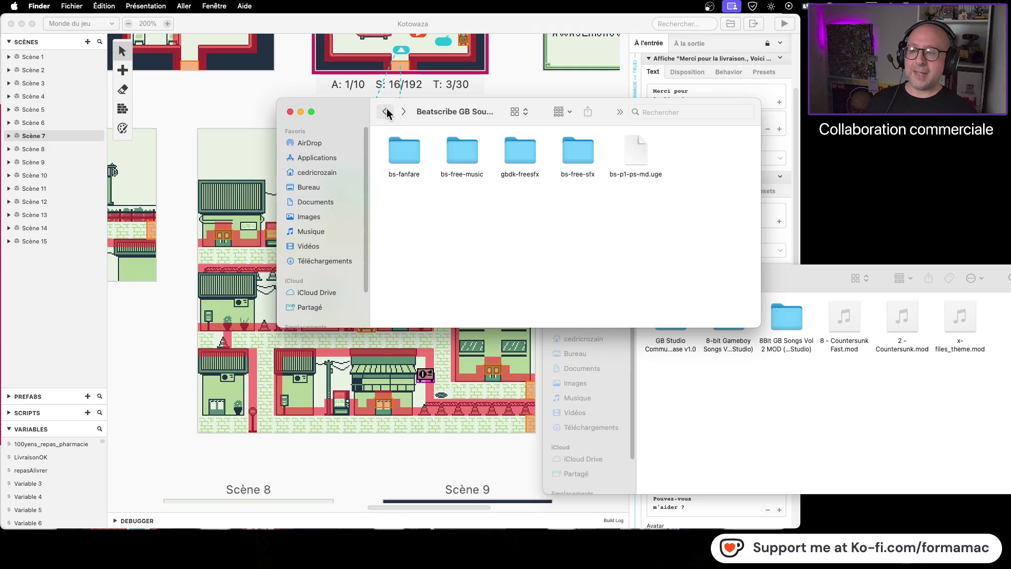
click(577, 158)
double_click(577, 158)
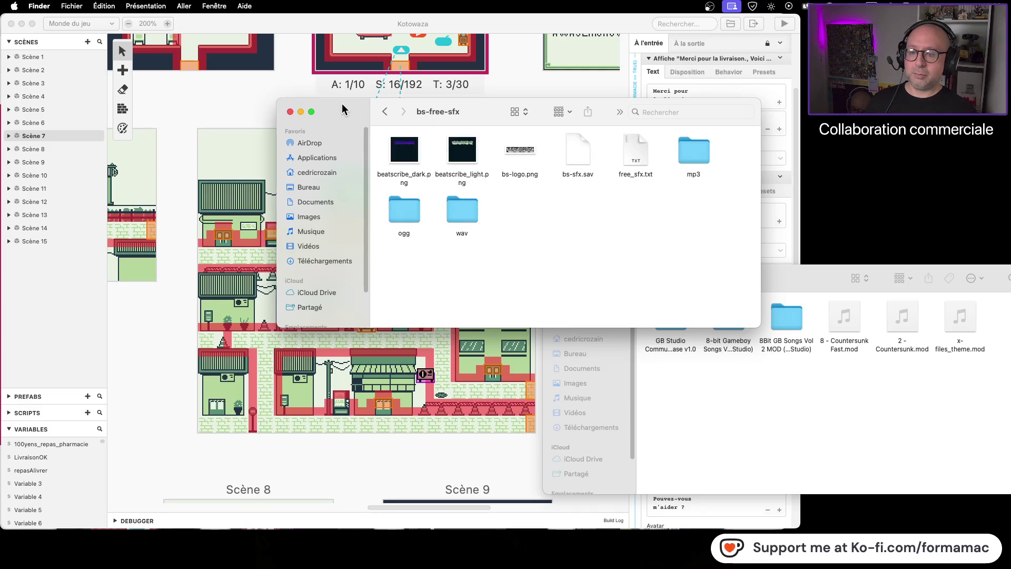
click(386, 112)
click(403, 112)
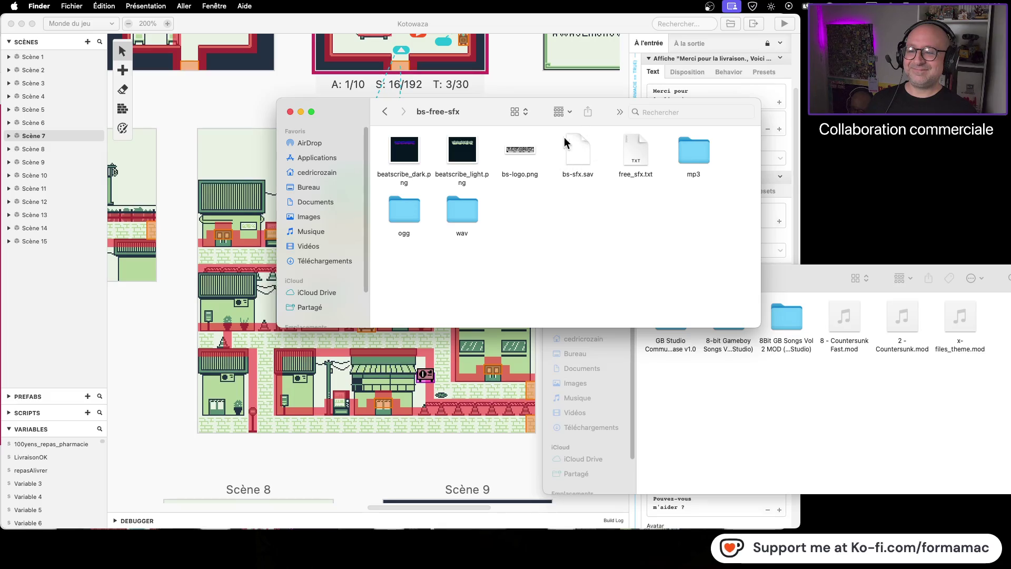
- Navigate back to the Musiques et sons folder and locate Beatscribe GB Sounds
click(385, 112)
click(384, 113)
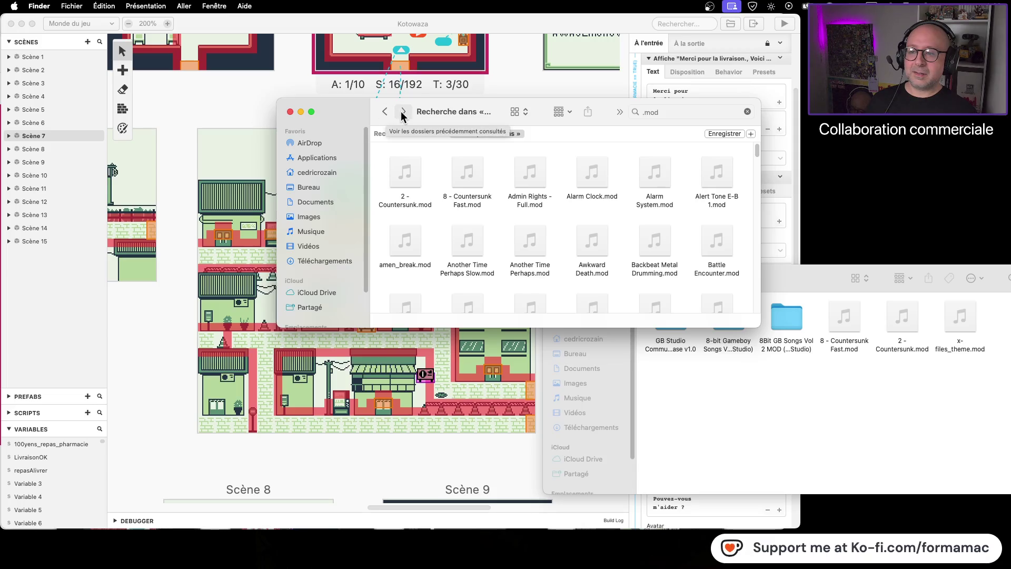
click(403, 112)
click(386, 113)
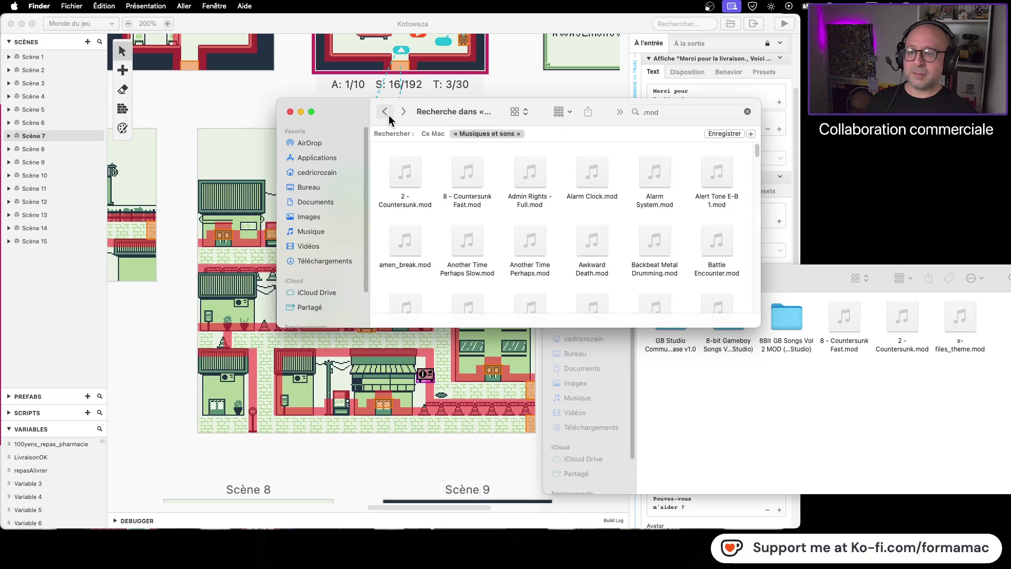
click(386, 114)
scroll(678, 222, up, 5)
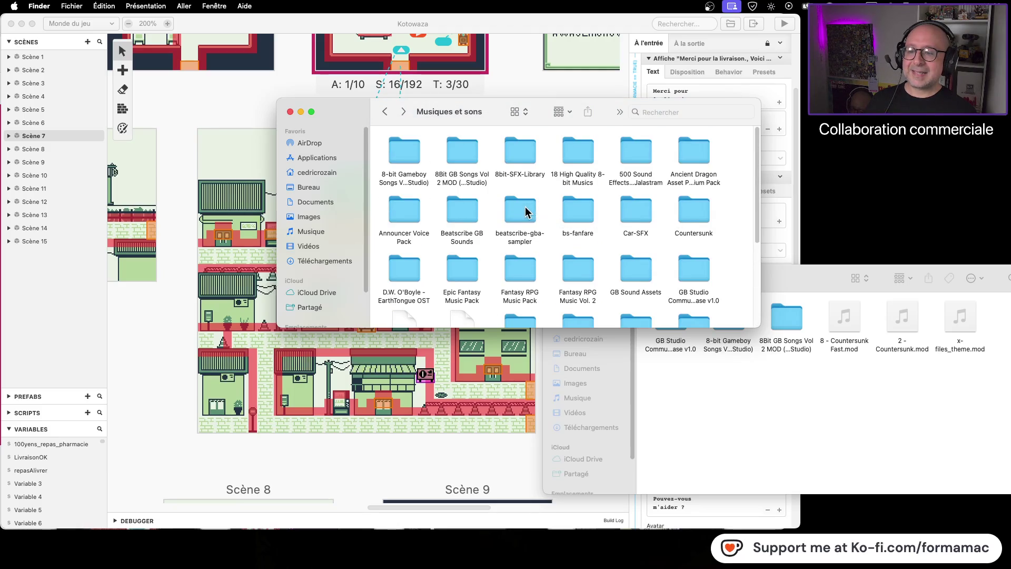
click(526, 208)
double_click(460, 213)
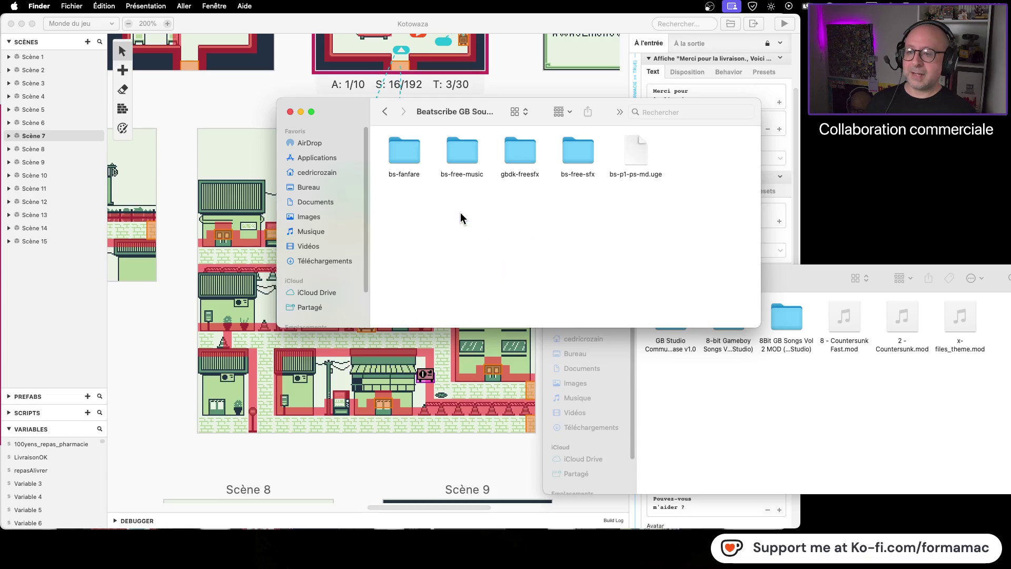
click(385, 112)
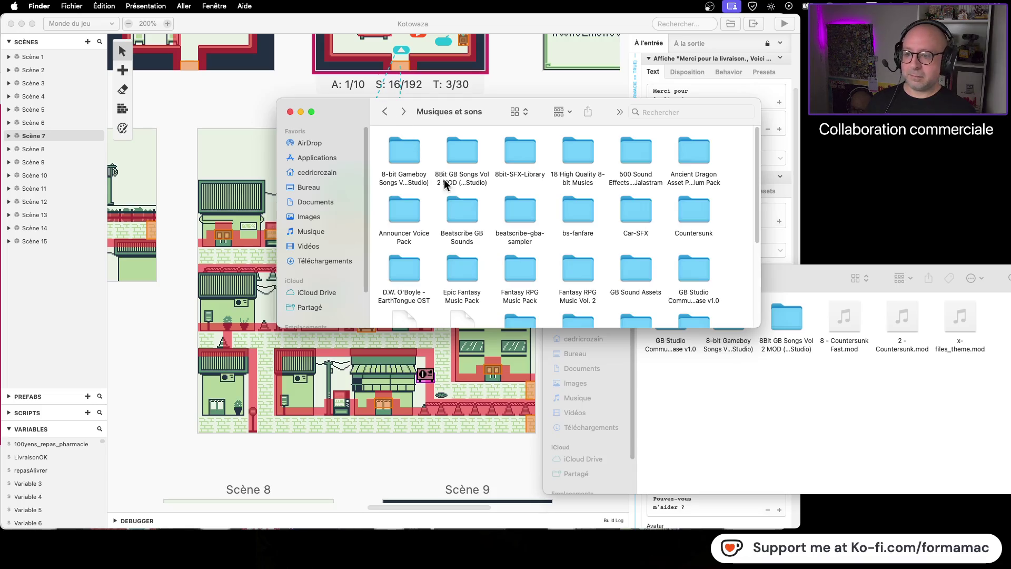
- Drag Beatscribe GB Sounds onto the Musiques window to copy it there
click(461, 204)
mouse_move(462, 201)
mouse_down()
mouse_move(766, 437)
mouse_move(767, 417)
mouse_up()
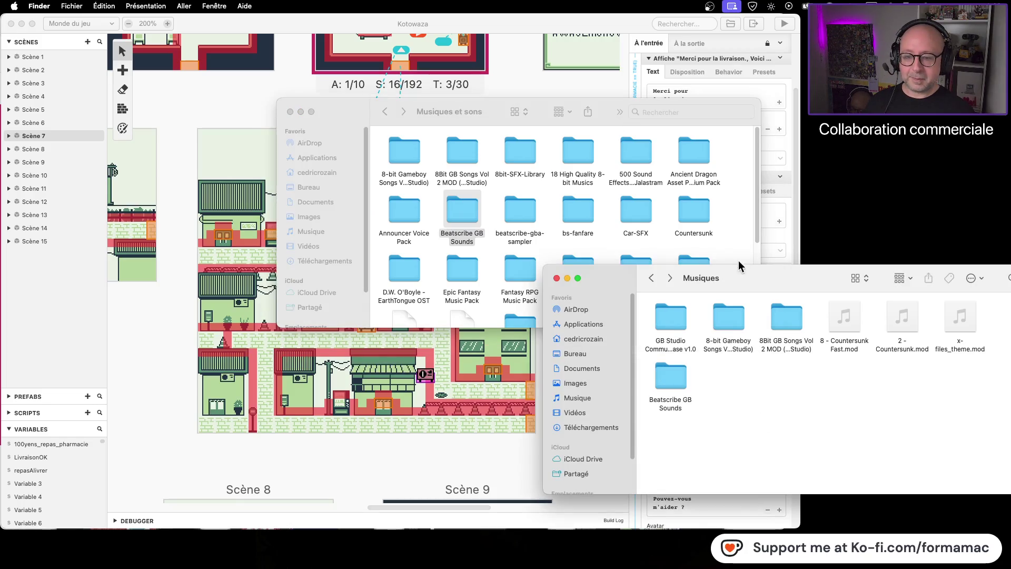
click(726, 235)
scroll(727, 250, down, 5)
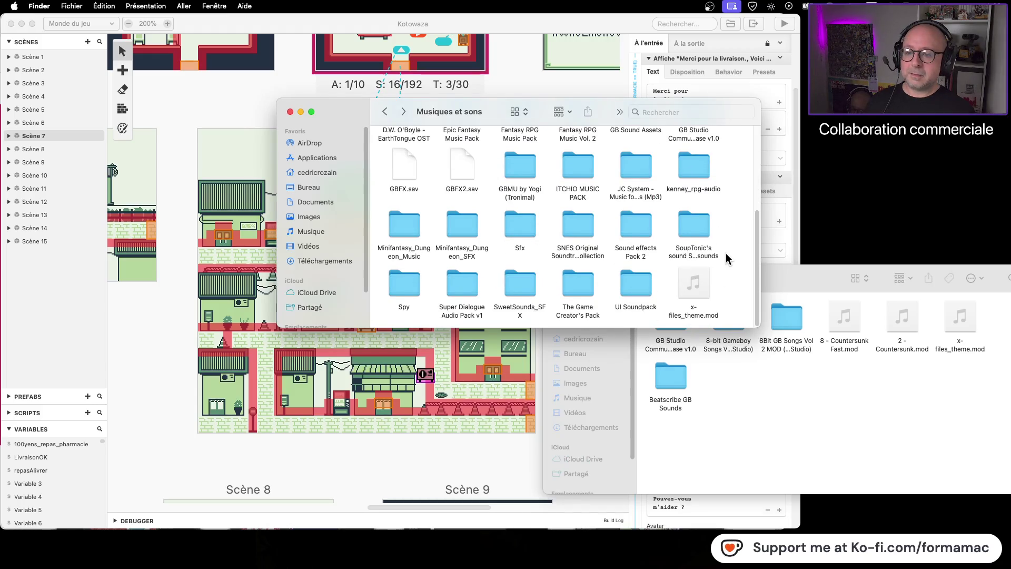
- Peek inside the GBMU by Yogi (Tronimal), kenney_rpg-audio and Spy folders
scroll(726, 253, up, 2)
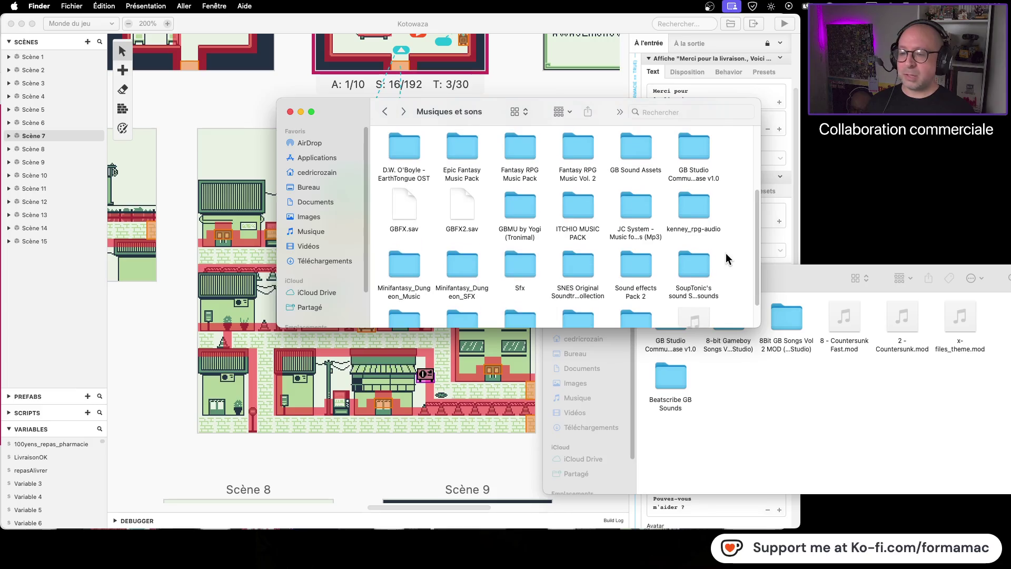
scroll(726, 254, up, 2)
scroll(722, 254, down, 2)
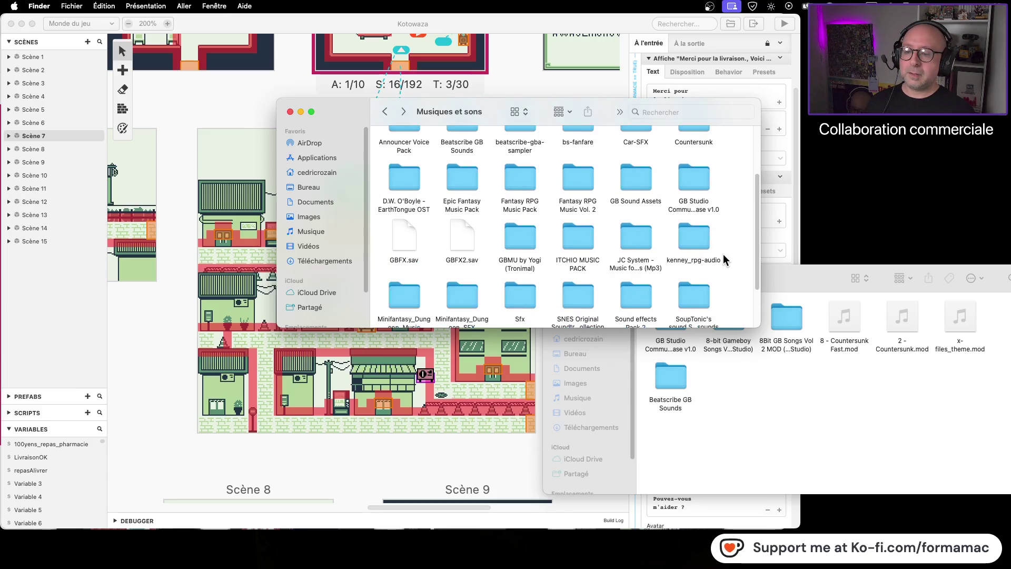
double_click(525, 235)
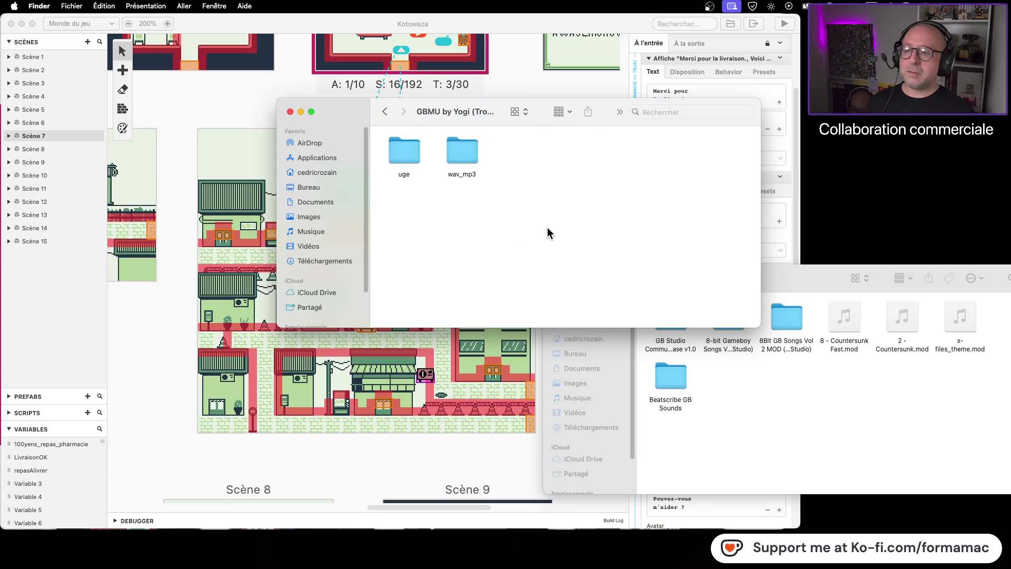
click(385, 112)
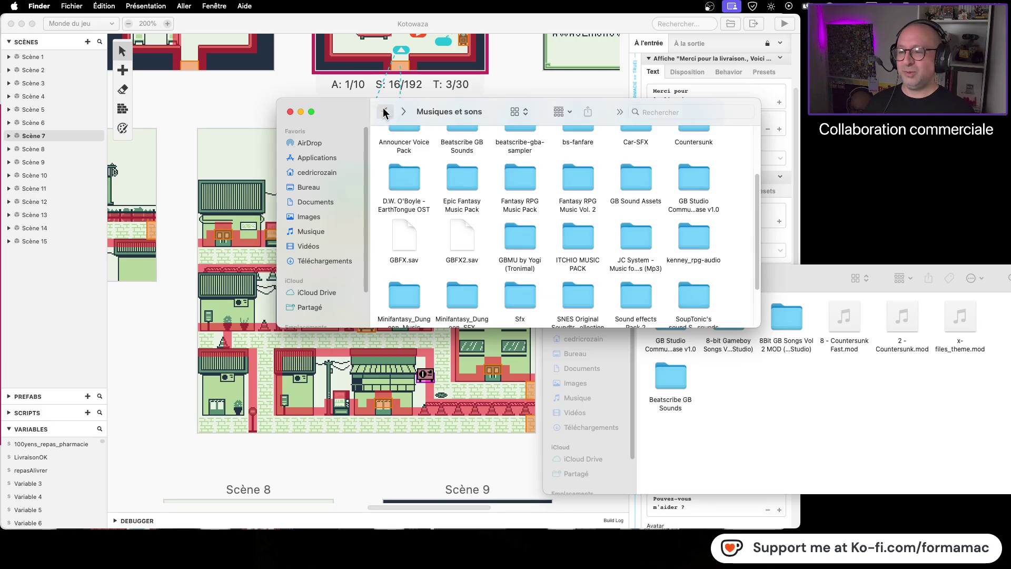
scroll(735, 245, down, 1)
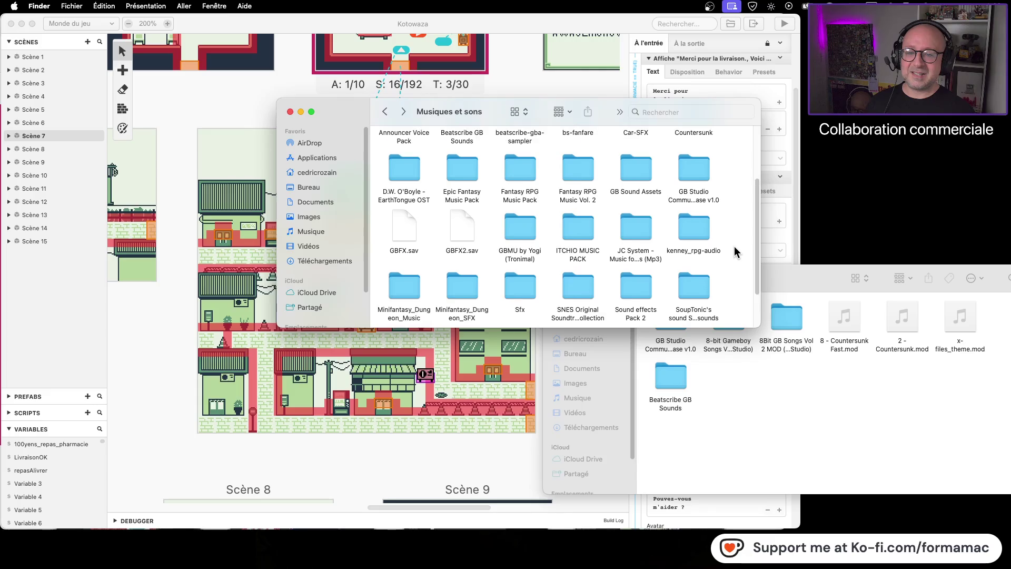
double_click(698, 217)
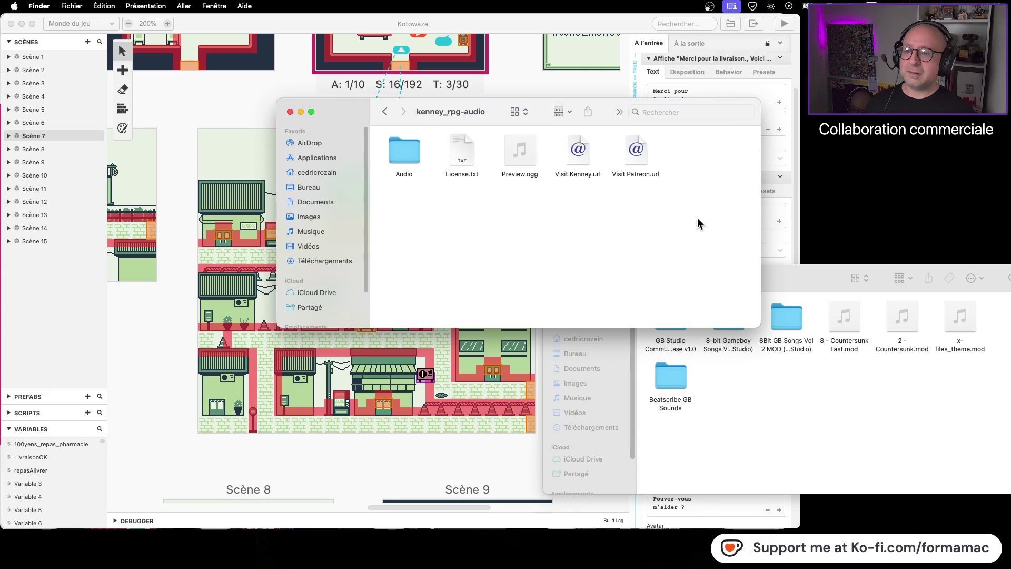
click(384, 111)
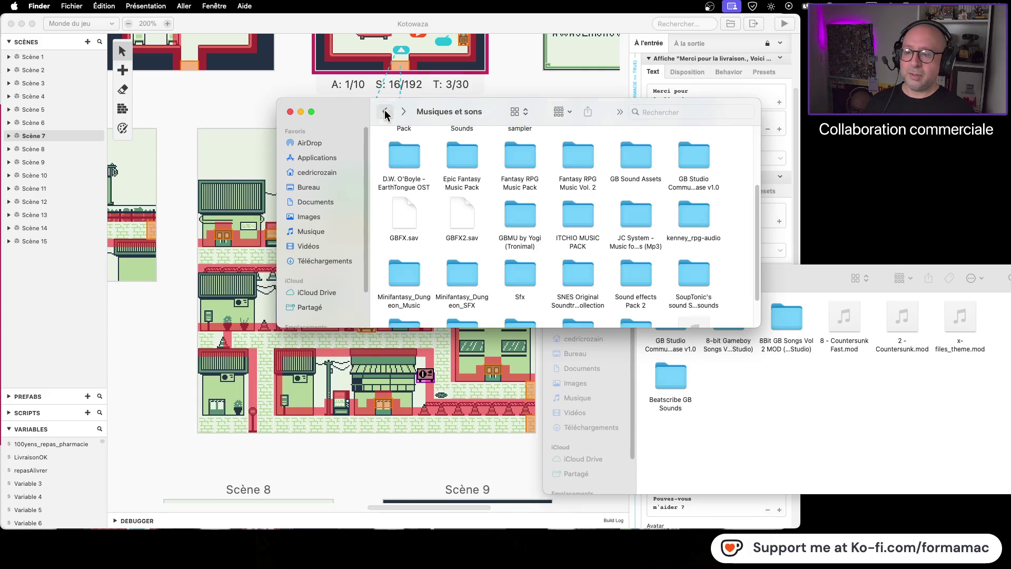
scroll(550, 255, down, 2)
scroll(550, 253, down, 1)
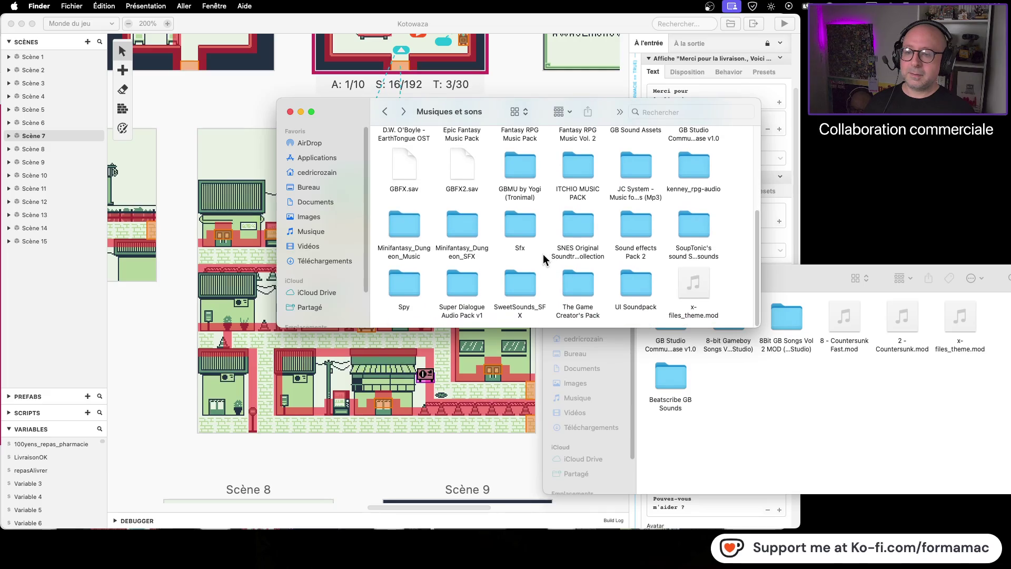
double_click(410, 284)
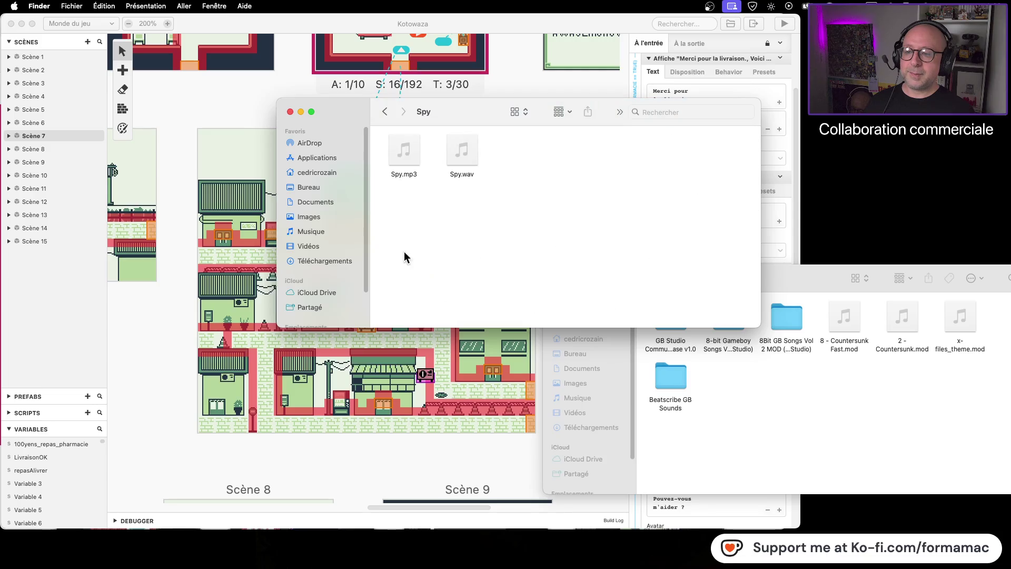
click(385, 111)
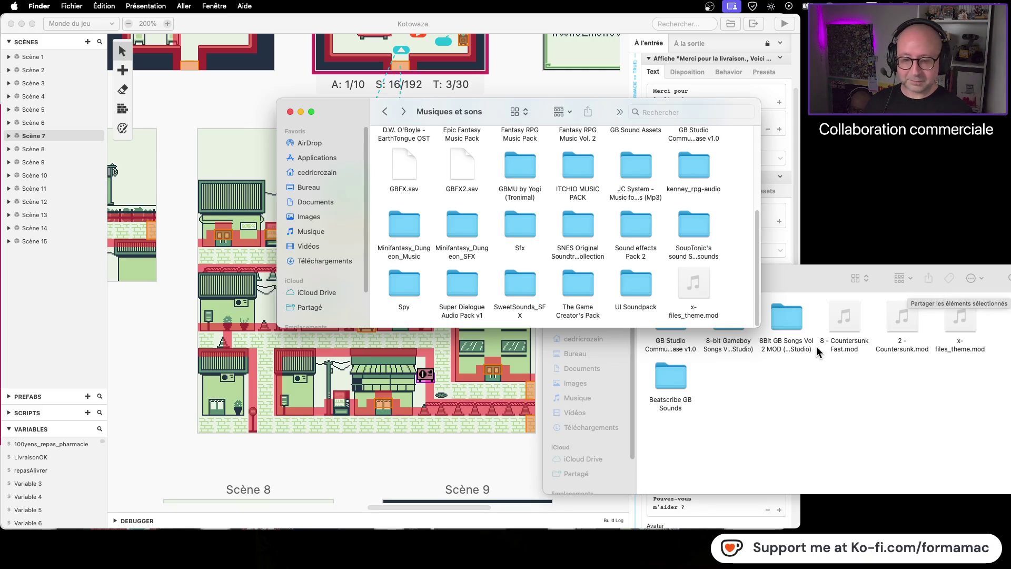
- Check the Epic Fantasy Music Pack's music folder, then return to Musiques et sons
scroll(738, 273, up, 3)
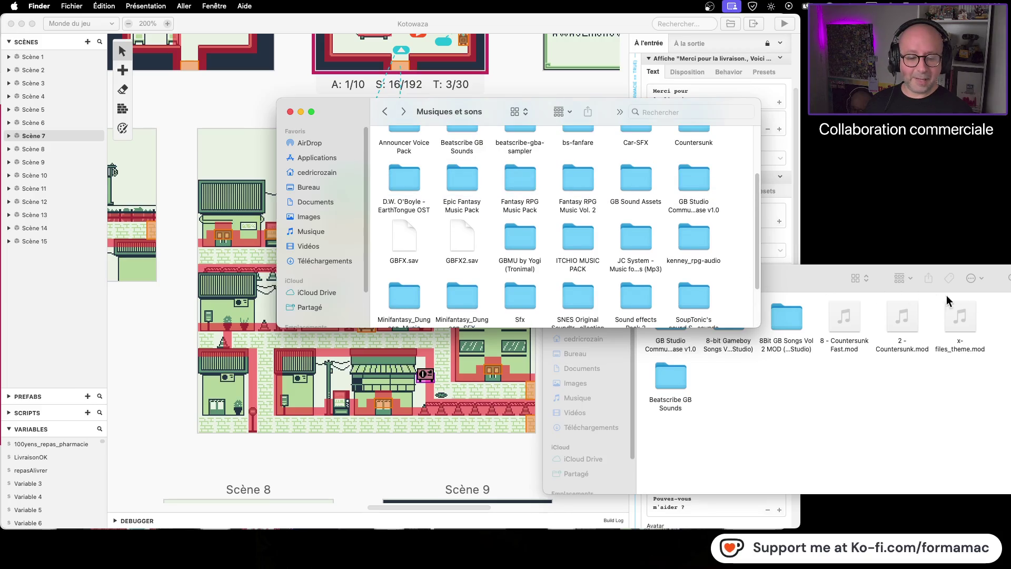
scroll(724, 230, up, 3)
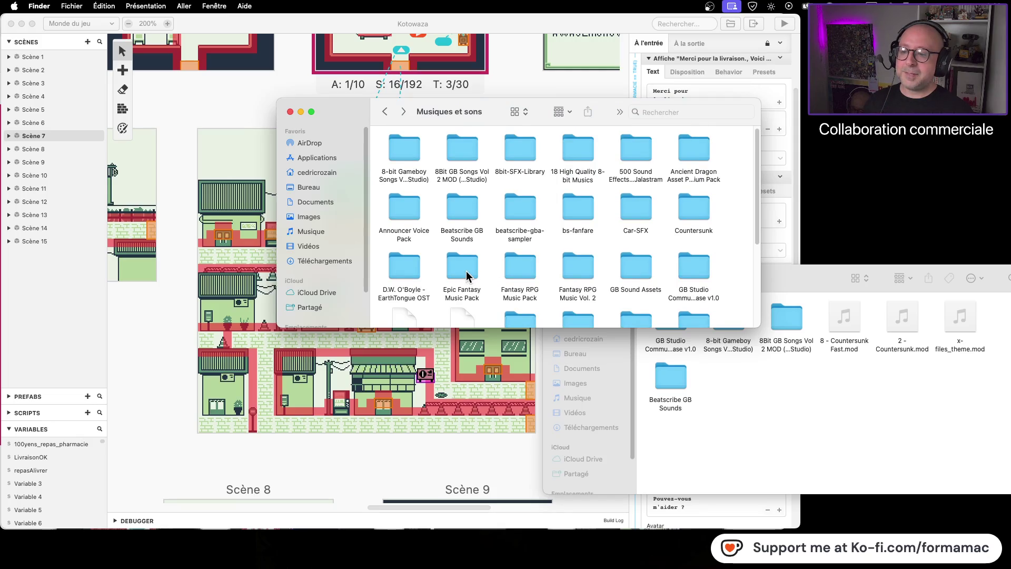
double_click(466, 271)
double_click(463, 143)
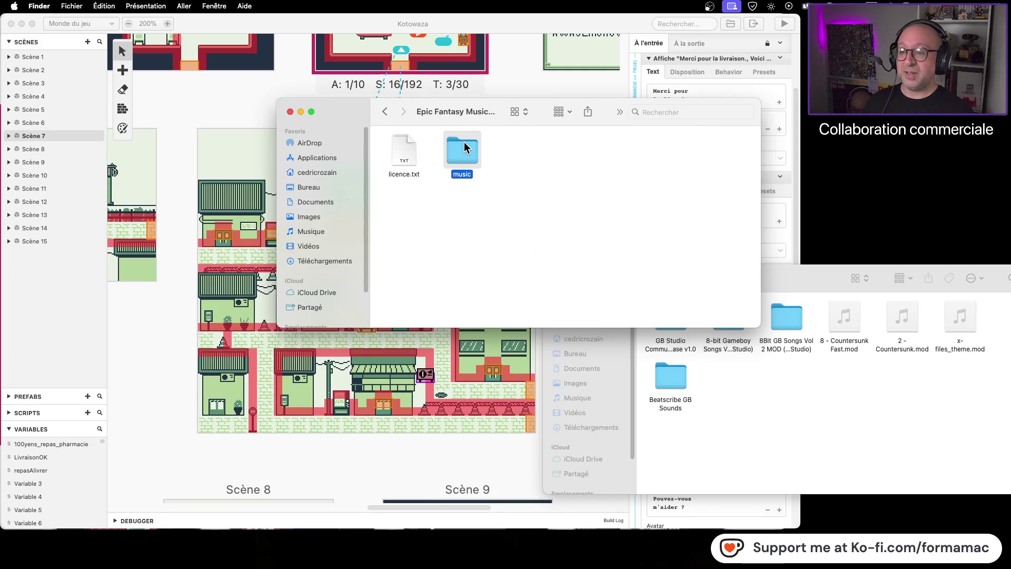
click(388, 115)
click(385, 111)
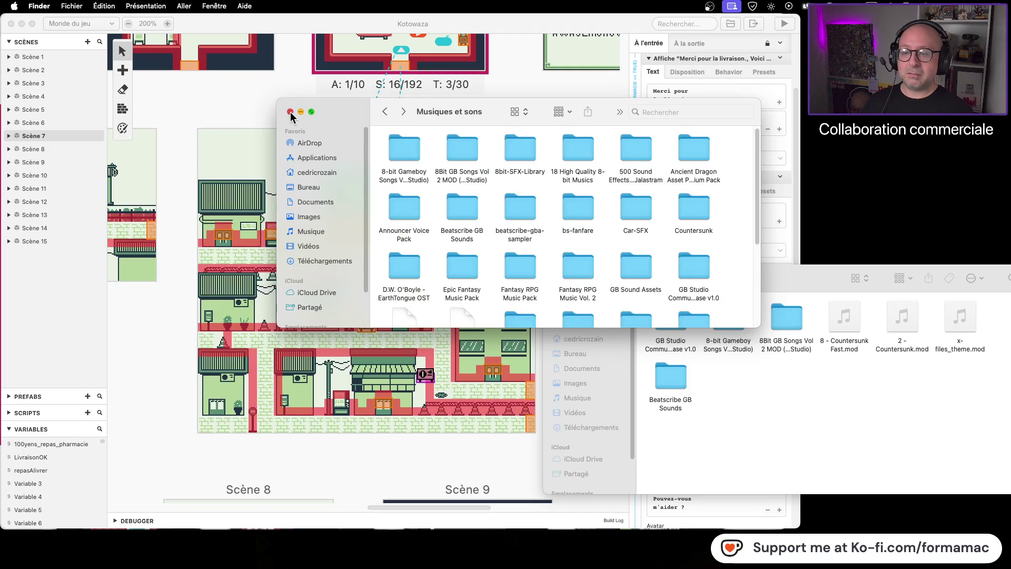
- Close Musiques et sons, open Beatscribe GB Sounds › bs-fanfare › fanfares › mp3, and preview boss_appears.mp3
click(290, 112)
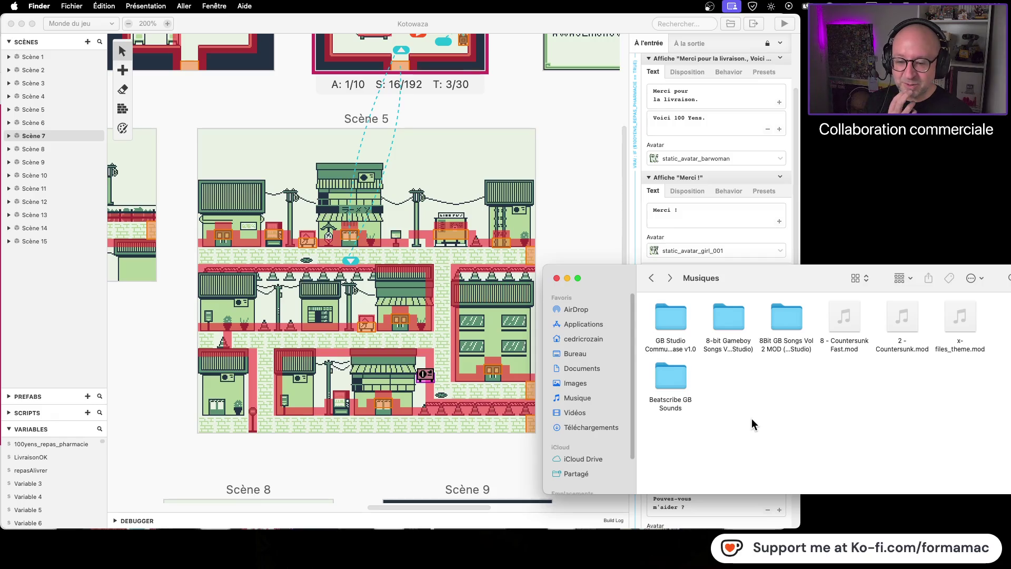
double_click(670, 380)
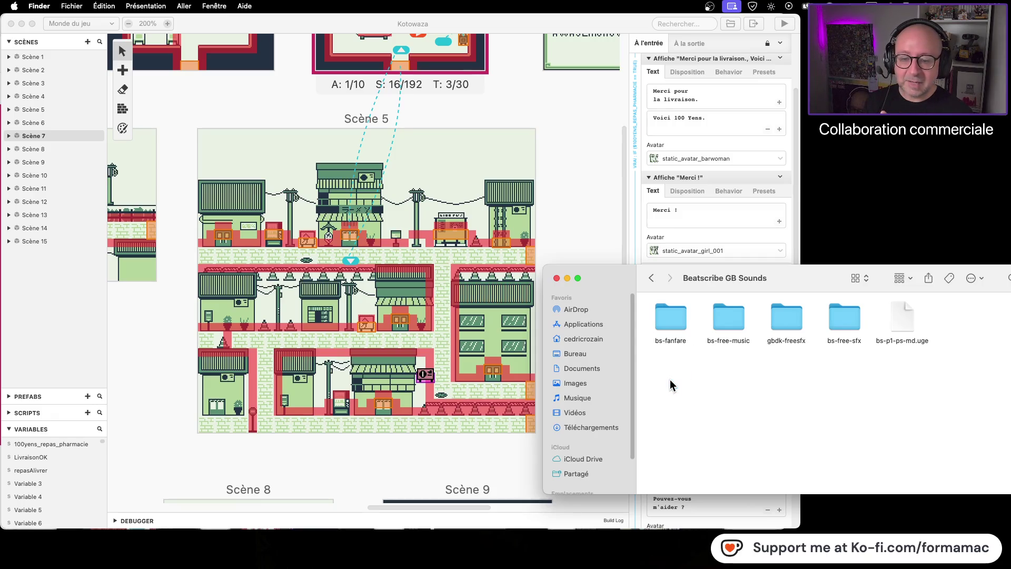
double_click(679, 316)
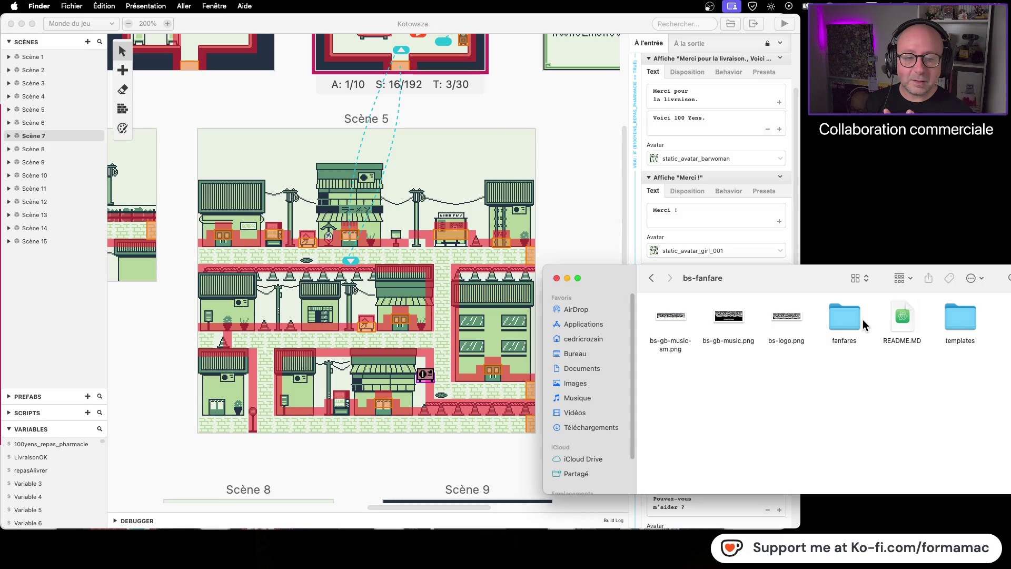
double_click(843, 319)
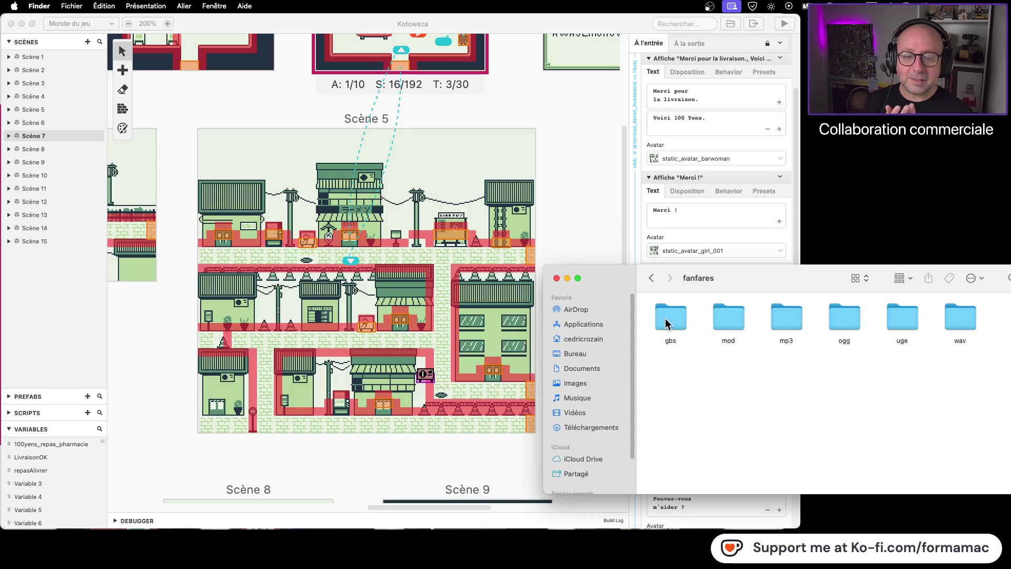
double_click(727, 324)
click(652, 279)
double_click(788, 321)
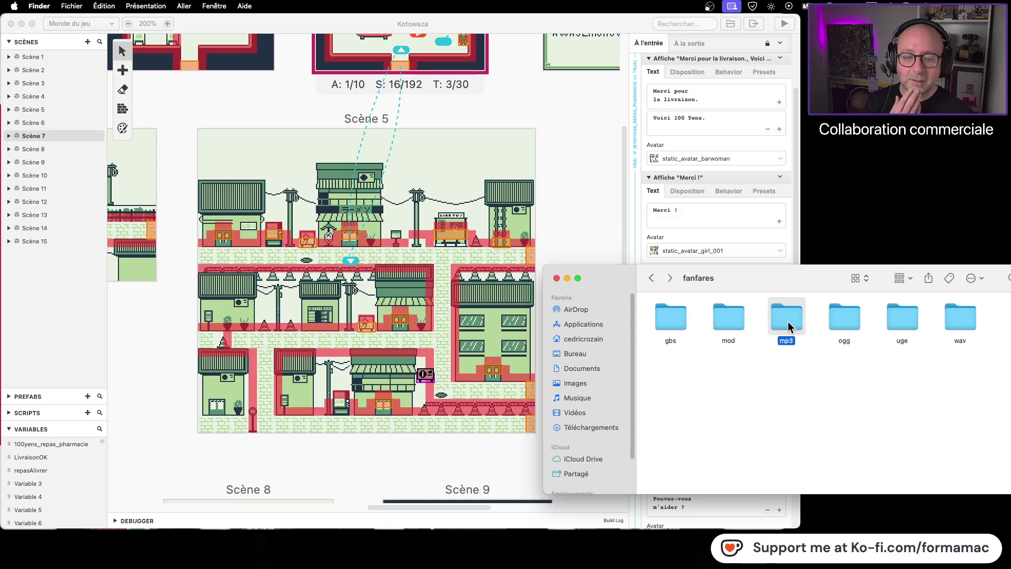
click(672, 315)
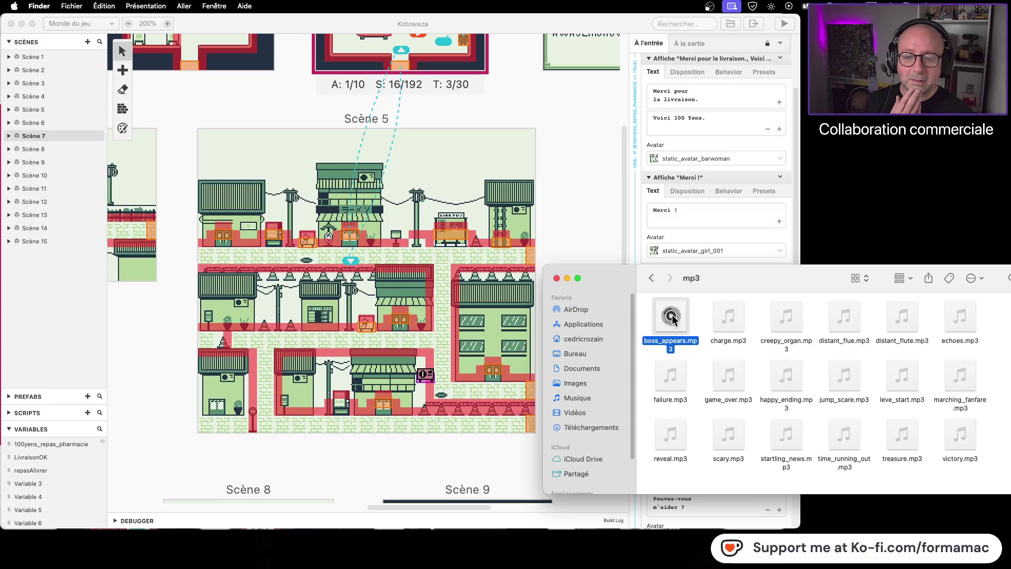
- Preview charge, creepy_organ, distant_flue, distant_flute and echoes.mp3 in the fanfares mp3 folder
click(730, 316)
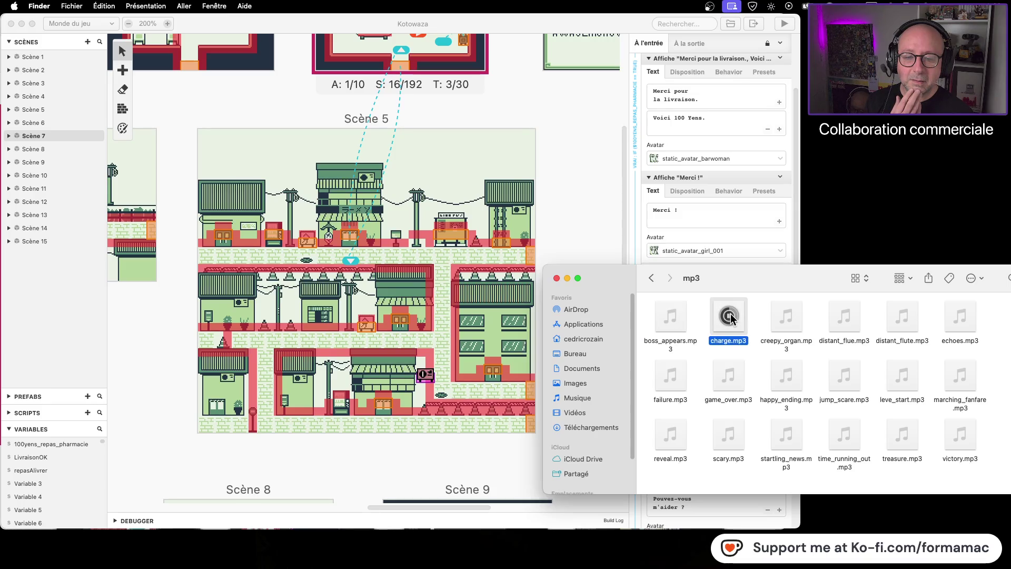
mouse_move(786, 316)
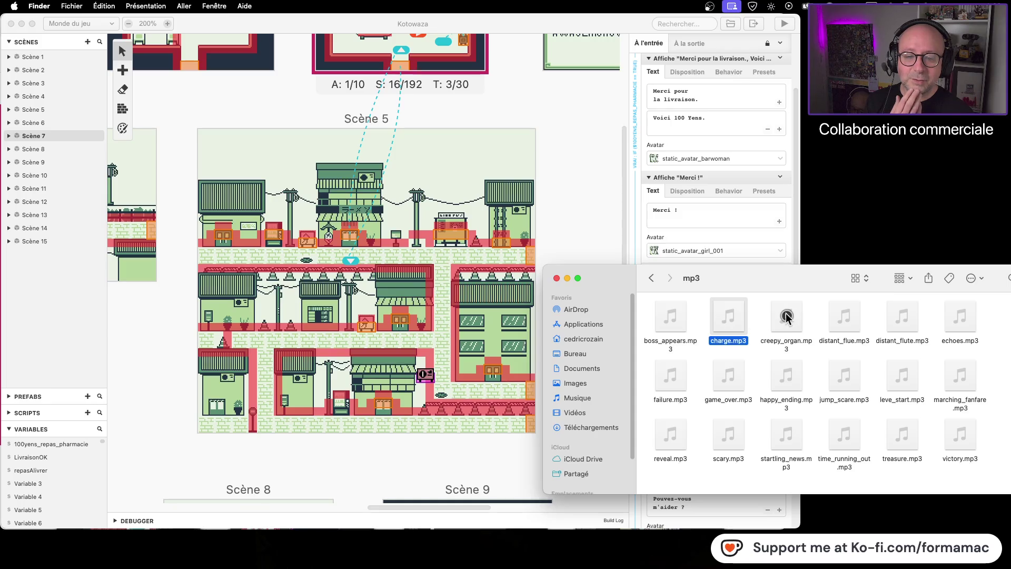
click(786, 316)
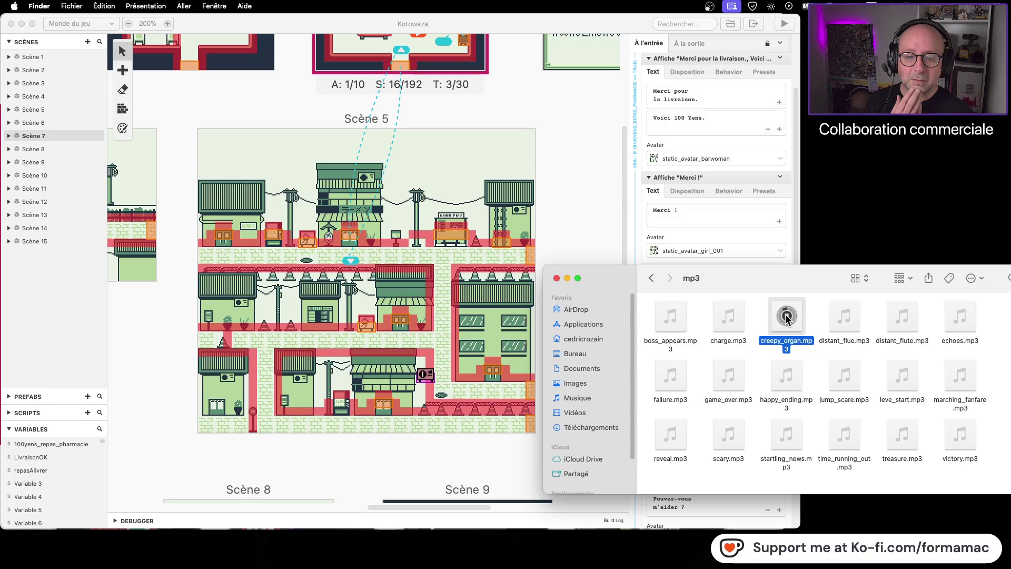
click(845, 319)
mouse_move(846, 319)
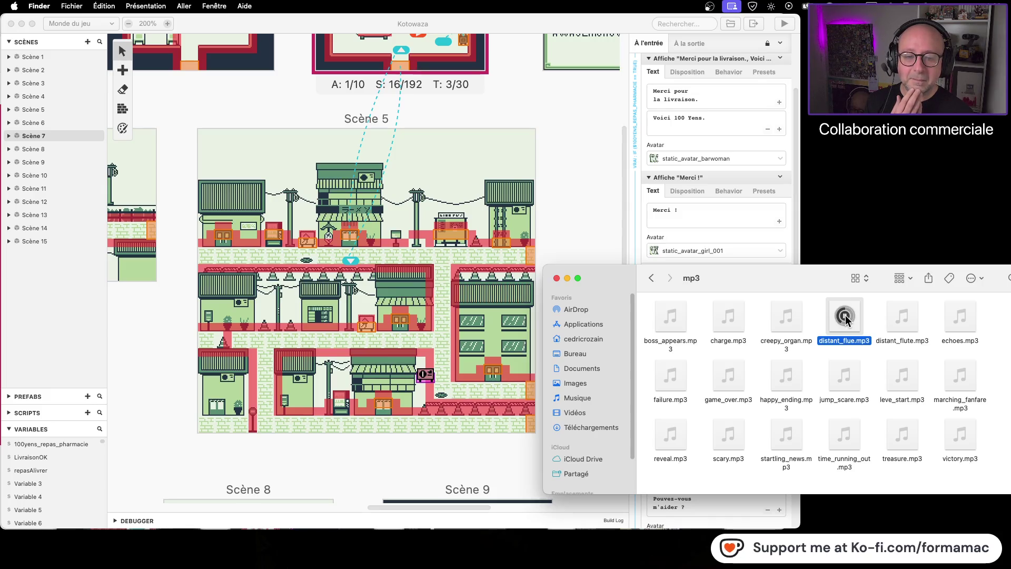
click(845, 316)
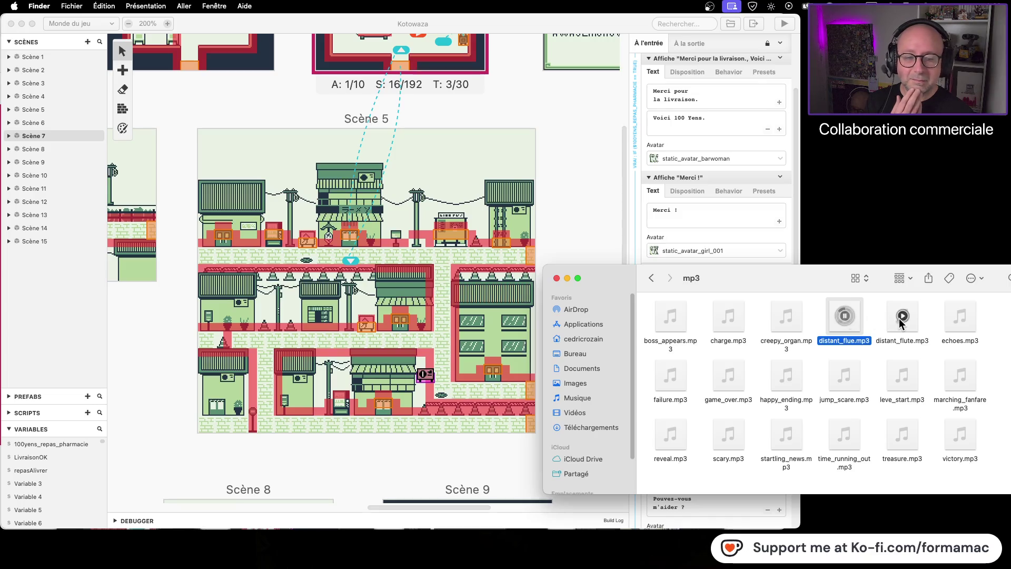
click(903, 318)
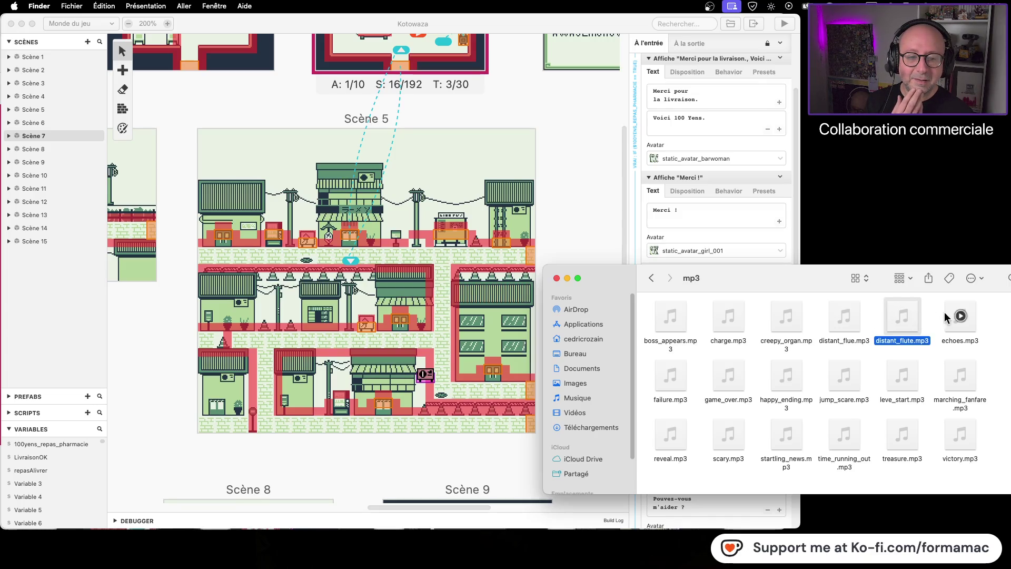
click(960, 318)
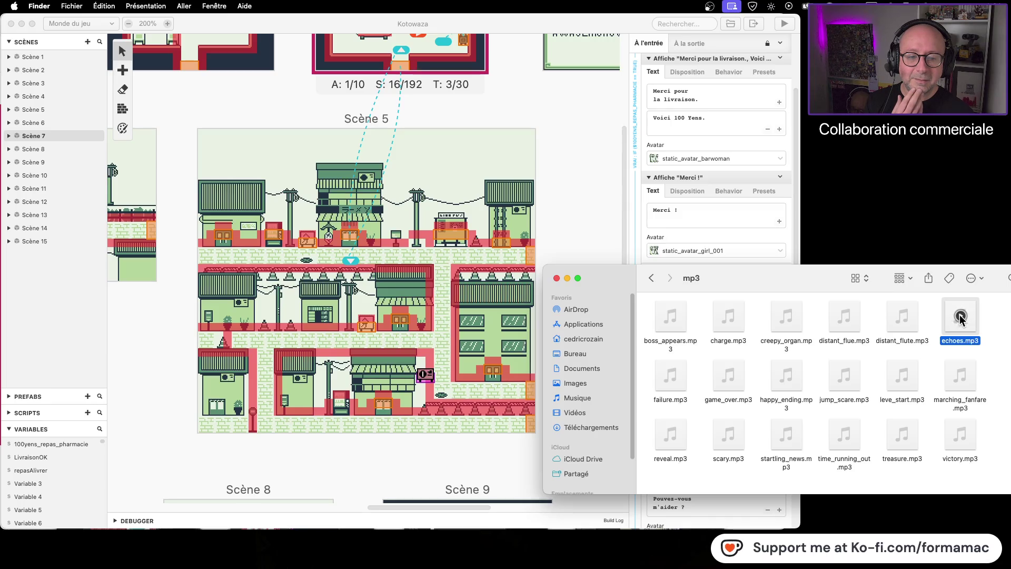
- Climb back up to Beatscribe GB Sounds and look inside bs-free-music
click(652, 279)
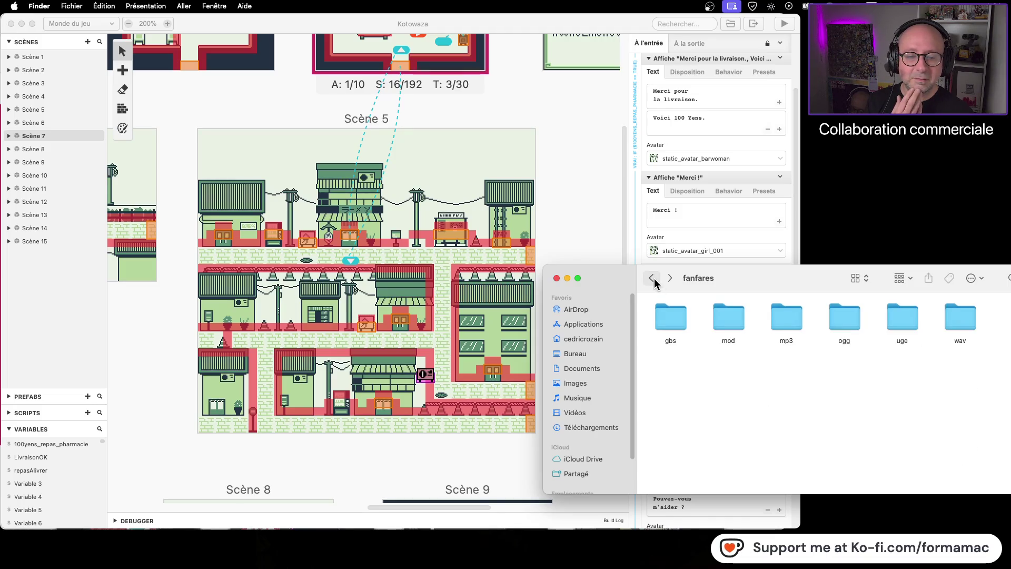
click(654, 278)
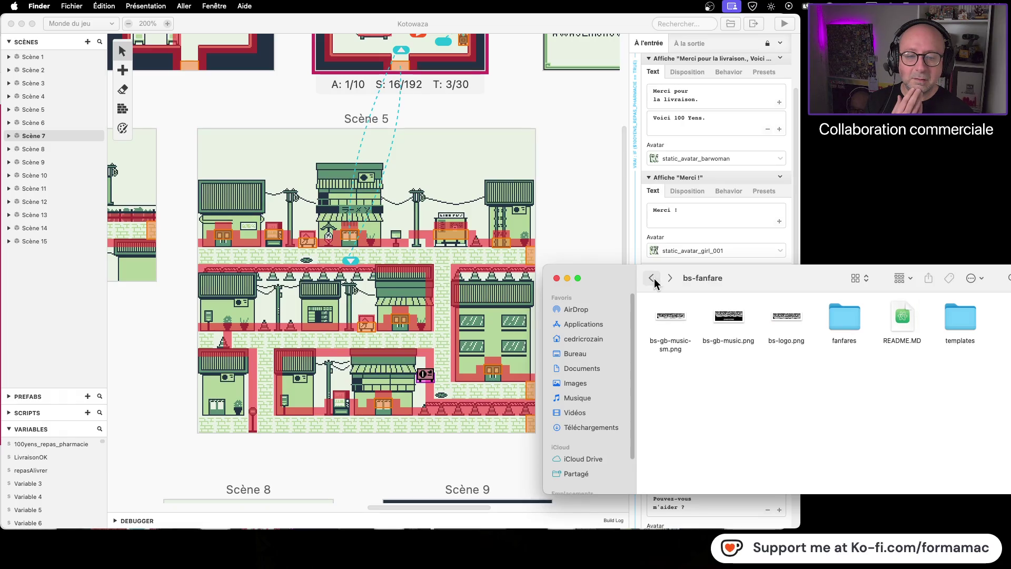
click(654, 279)
double_click(739, 321)
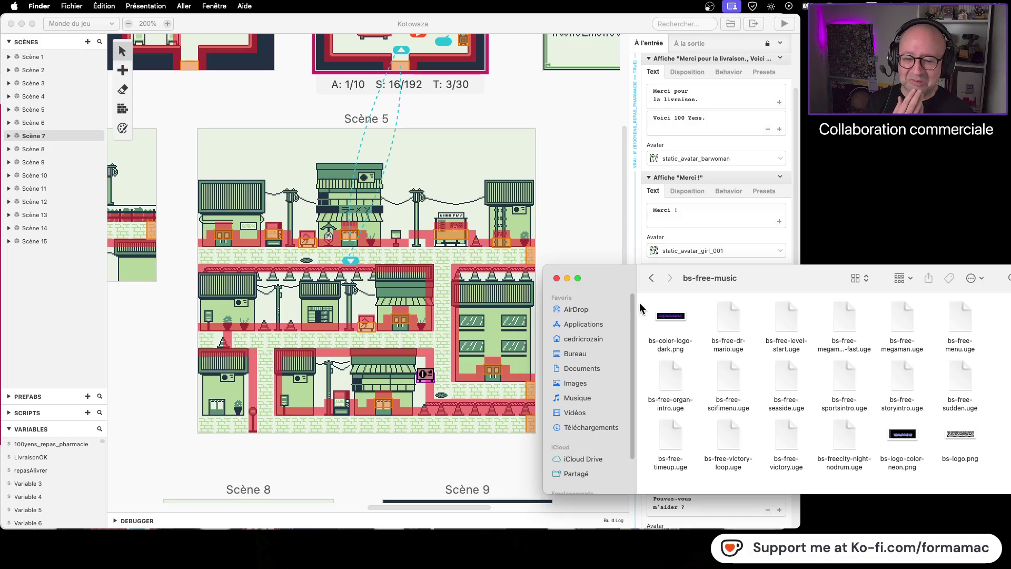
click(652, 278)
- Open and scroll through the gbdk-freesfx folder
click(801, 317)
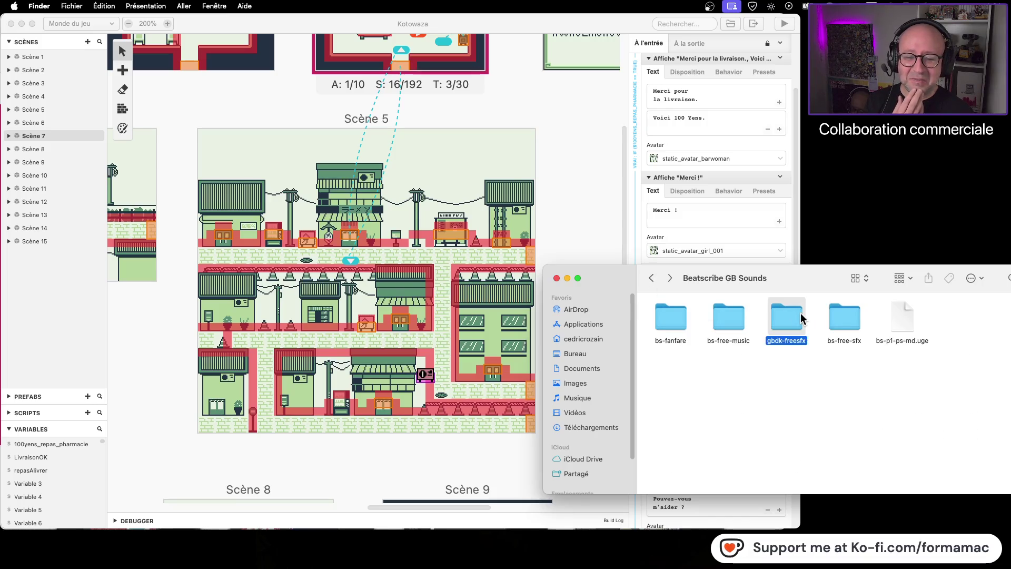
double_click(800, 318)
scroll(821, 327, down, 2)
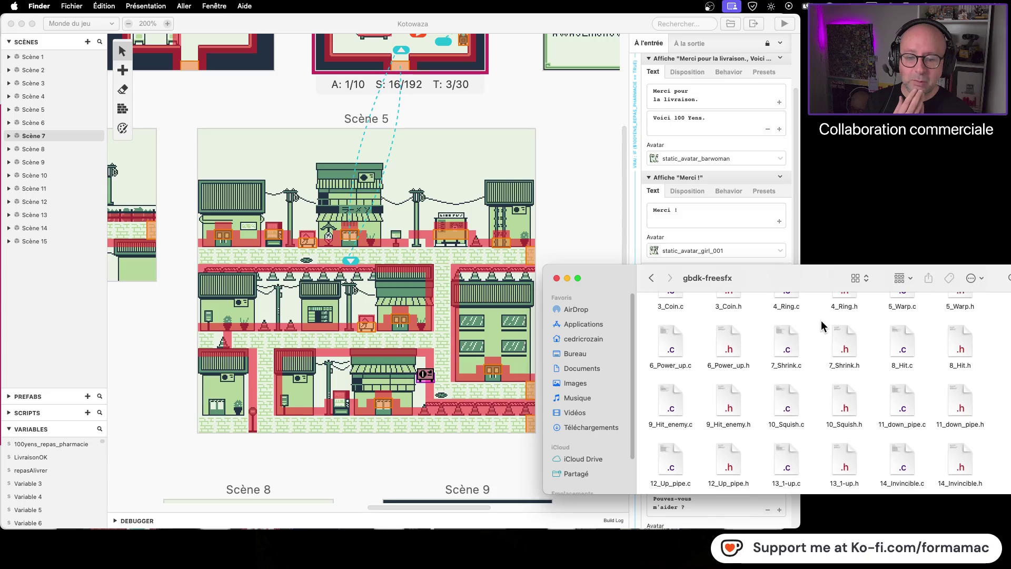
scroll(821, 326, up, 3)
scroll(817, 321, down, 5)
mouse_move(814, 279)
mouse_down()
mouse_move(732, 278)
mouse_move(747, 281)
mouse_up()
- Check bs-free-sfx, then select every Beatscribe GB Sounds item except bs-fanfare
click(585, 280)
double_click(779, 322)
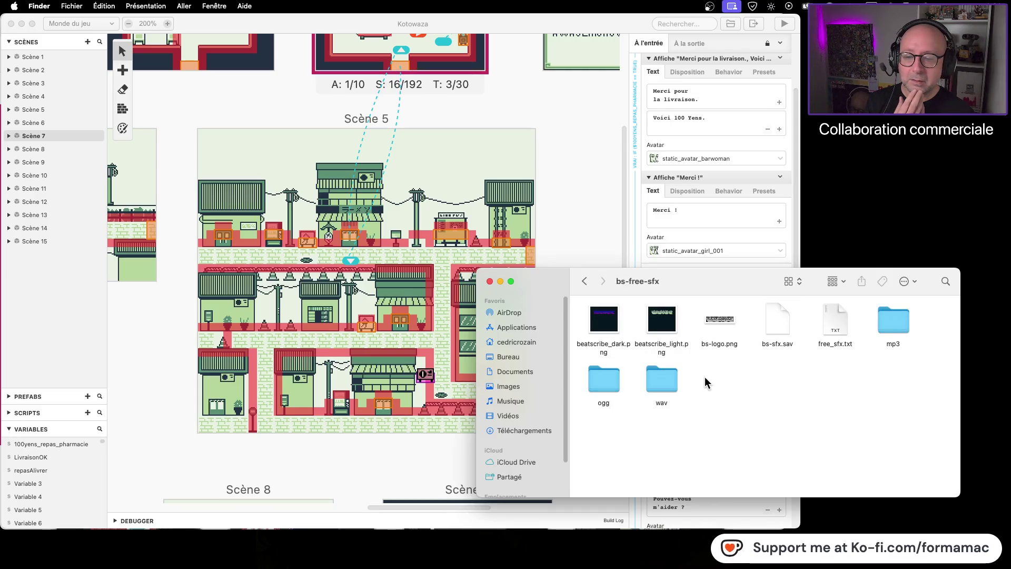
click(585, 282)
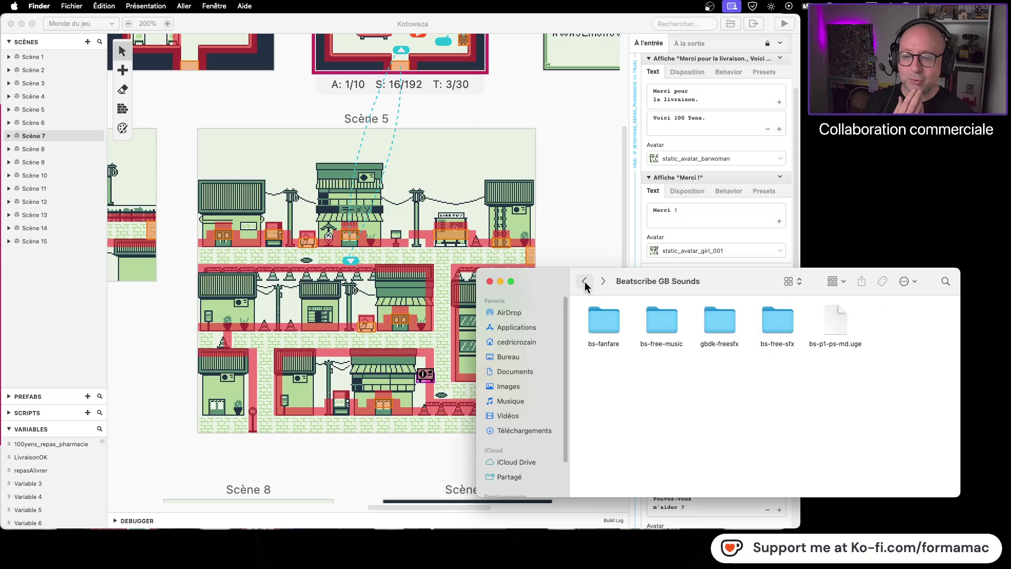
click(603, 327)
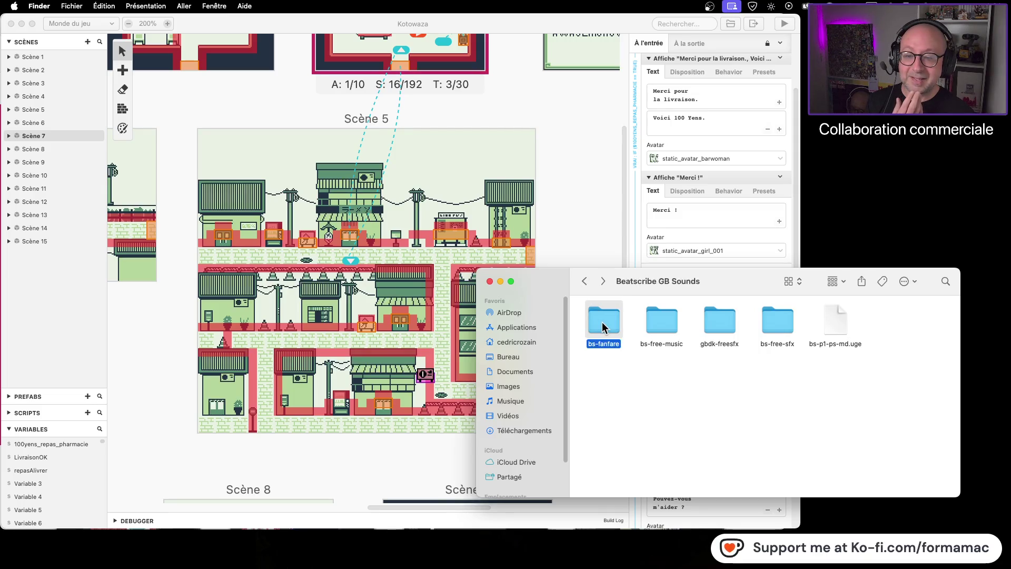
drag(877, 388, 656, 321)
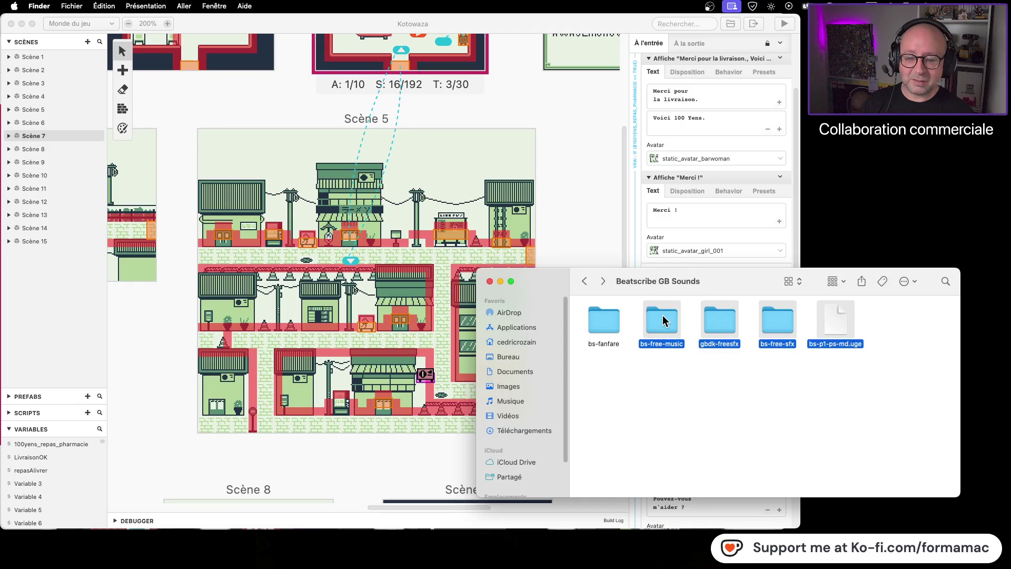
- Trash the four selected items so Beatscribe GB Sounds keeps only bs-fanfare
key(super+BackSpace)
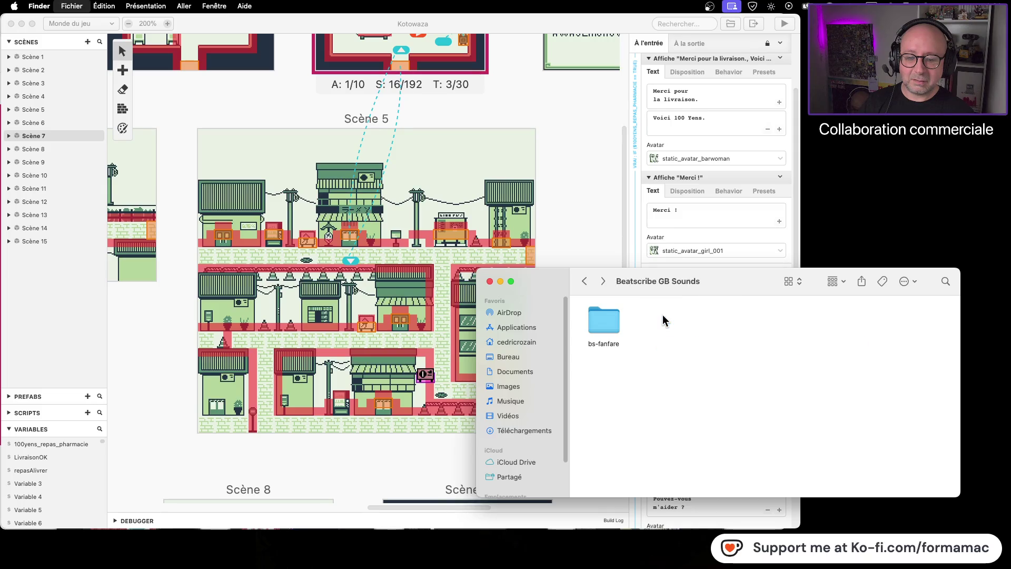
click(585, 282)
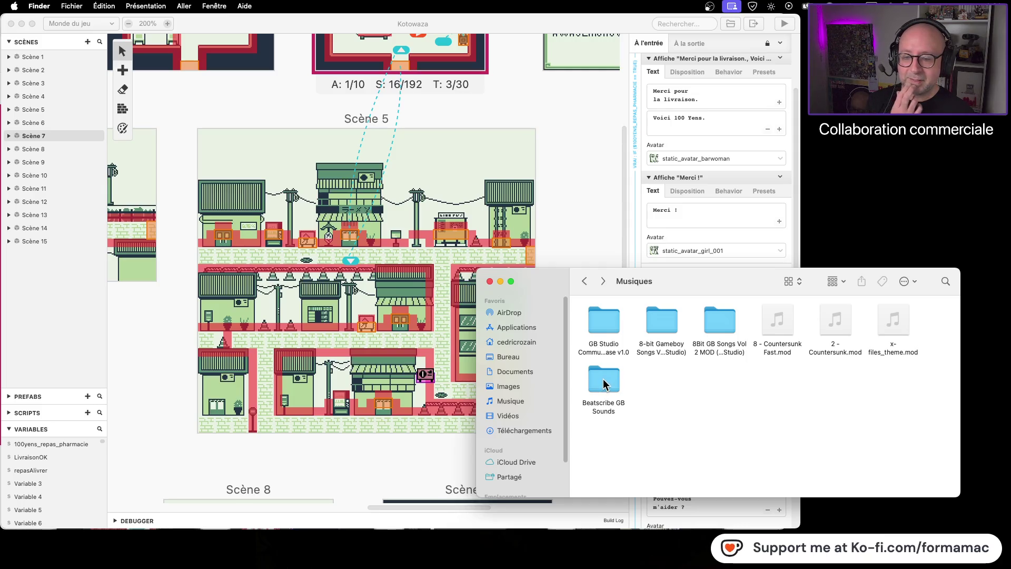
click(585, 281)
click(603, 281)
- Move Beatscribe GB Sounds from Musiques onto the desktop and go back to Kotowaza GB Studio
mouse_move(603, 379)
mouse_down()
mouse_move(845, 191)
mouse_move(925, 184)
mouse_up()
click(584, 282)
double_click(719, 320)
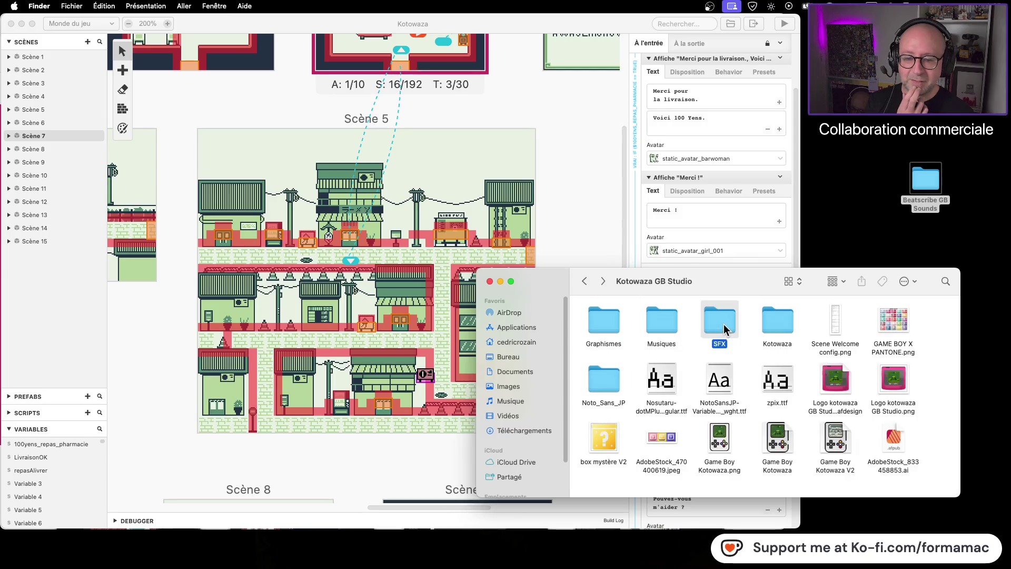
- Drop the desktop's Beatscribe GB Sounds folder into SFX and return to Kotowaza GB Studio
drag(695, 311, 775, 337)
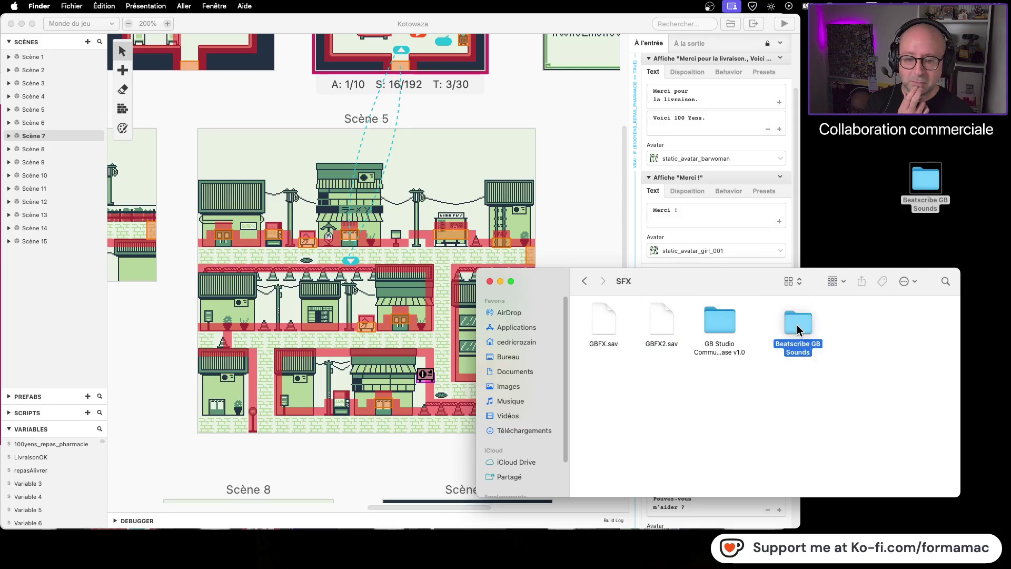
click(583, 280)
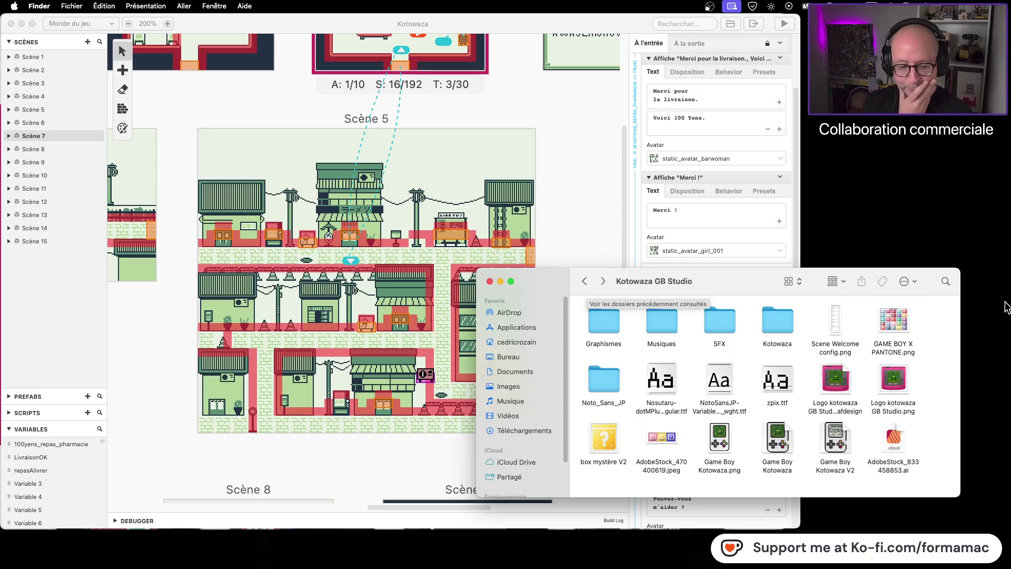
double_click(604, 322)
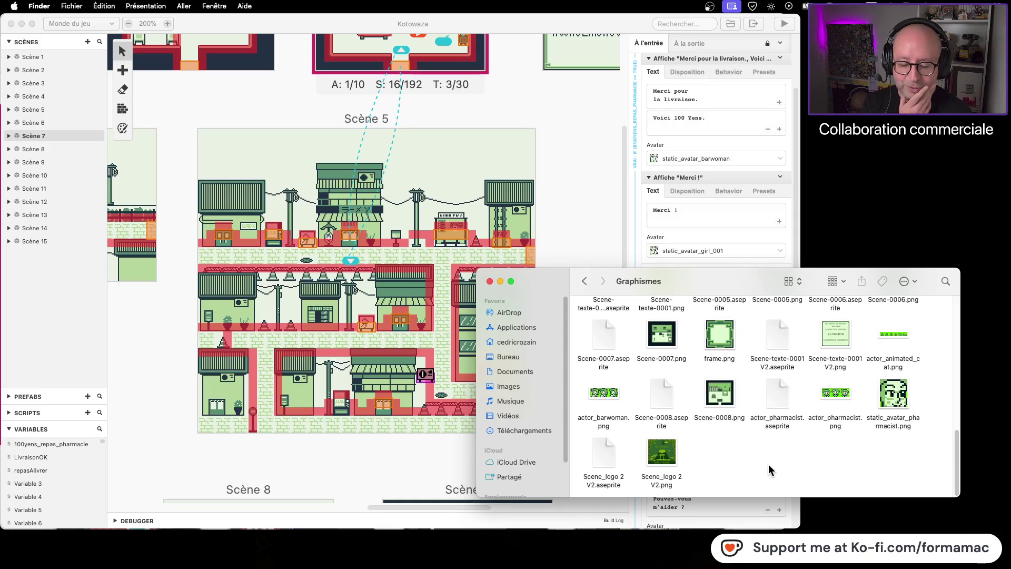
scroll(769, 469, up, 10)
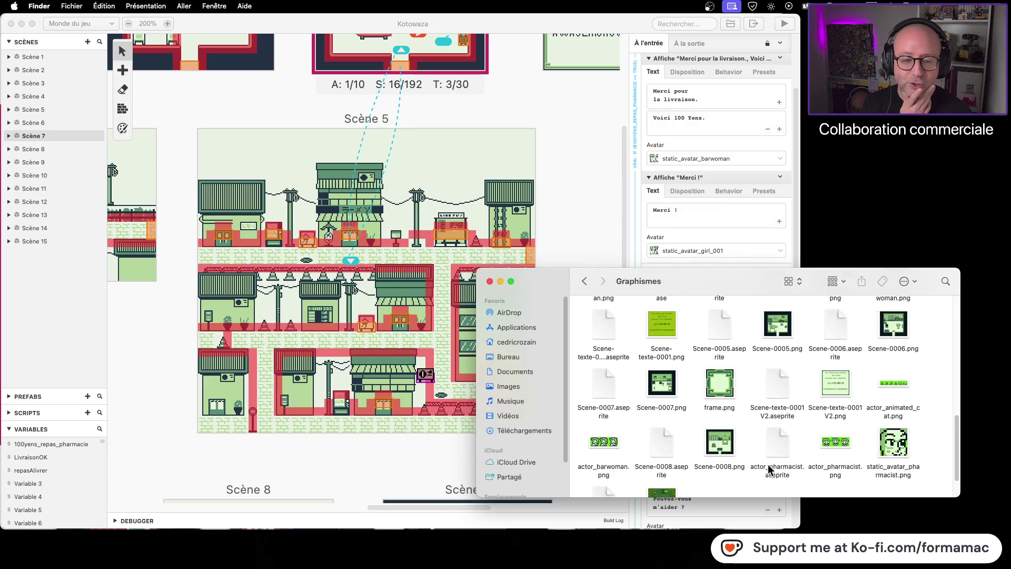
scroll(769, 468, up, 5)
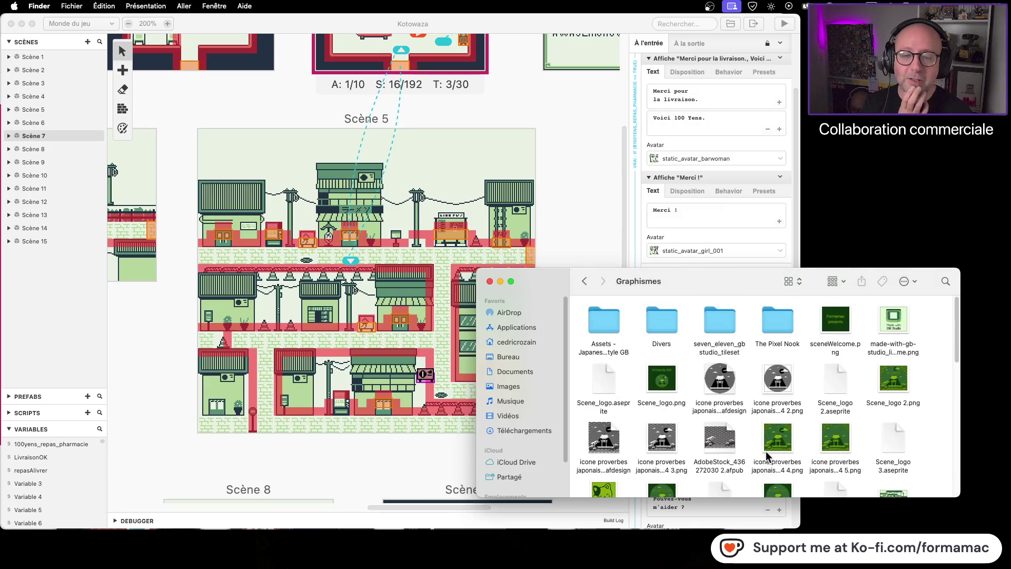
scroll(769, 381, down, 5)
scroll(768, 381, down, 5)
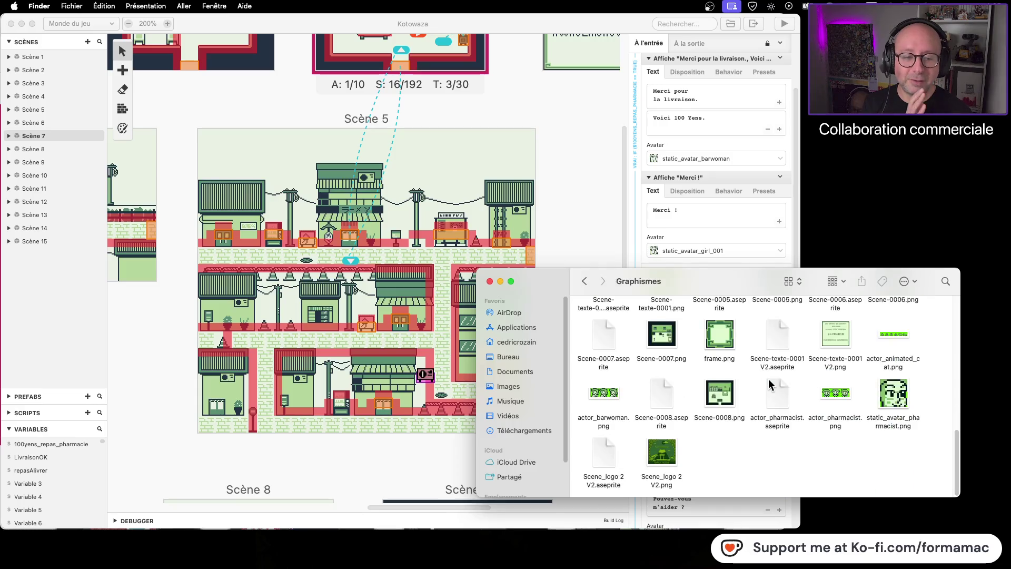
click(584, 282)
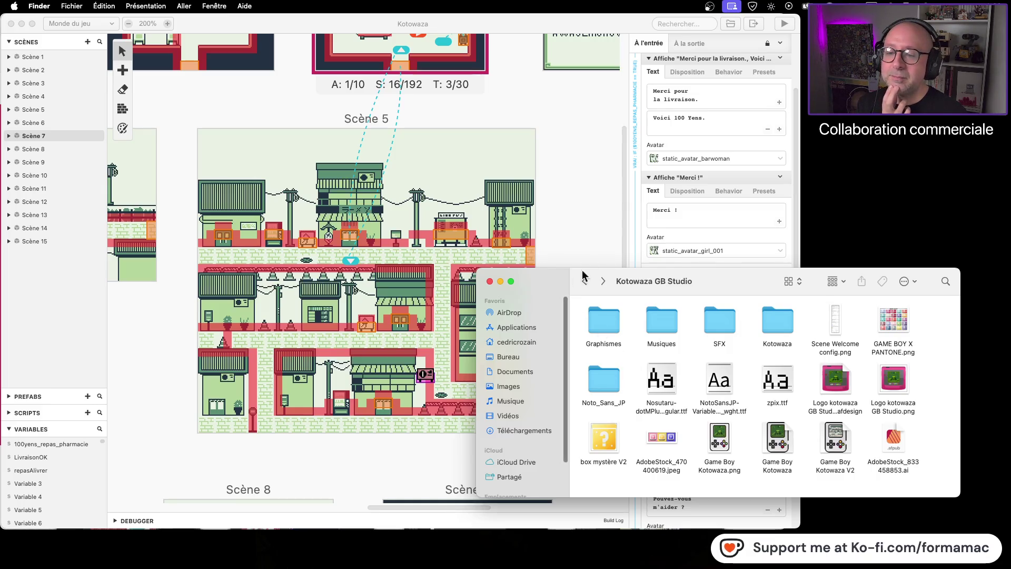
mouse_move(738, 274)
mouse_down()
mouse_move(826, 339)
mouse_move(763, 271)
mouse_up()
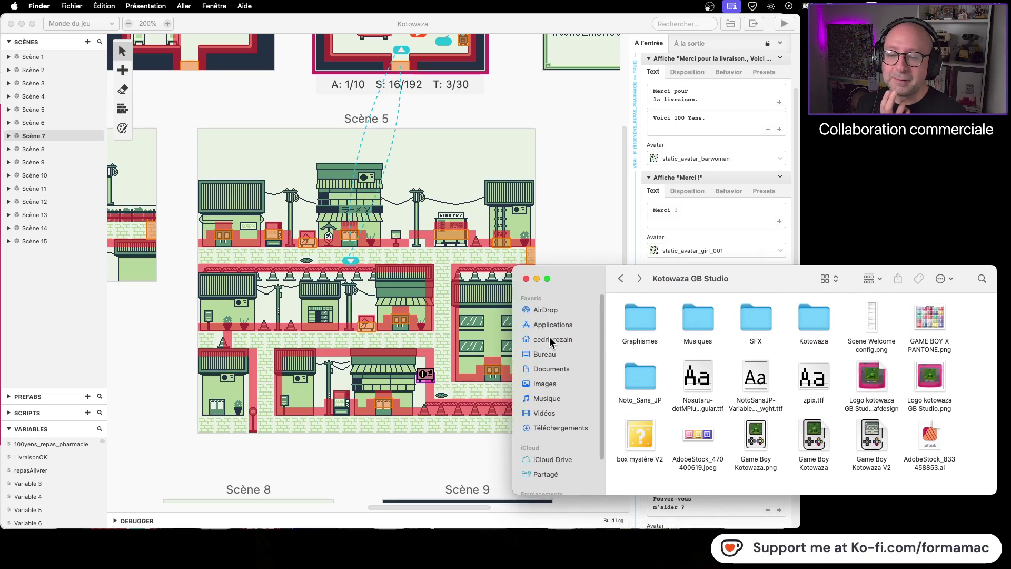
- Open Musiques, then the 8-bit Gameboy Songs Vol 1 (GB Studio) folder
double_click(699, 322)
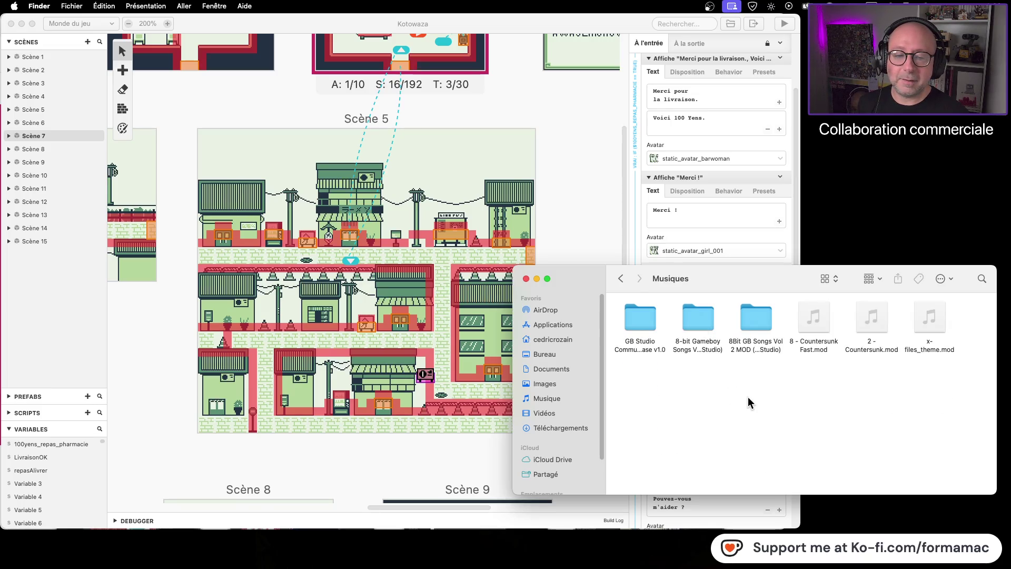
click(699, 320)
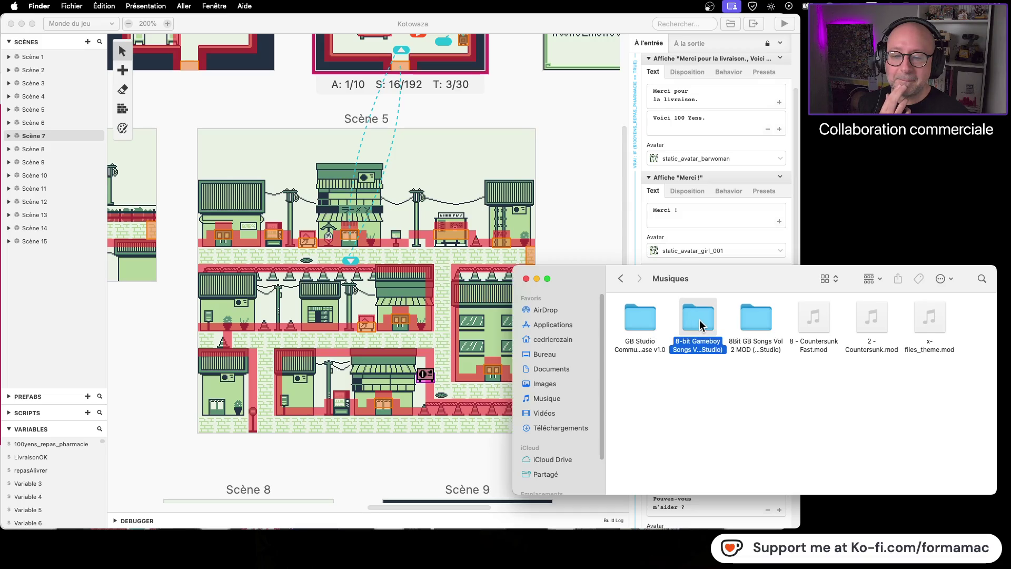
double_click(700, 320)
click(700, 318)
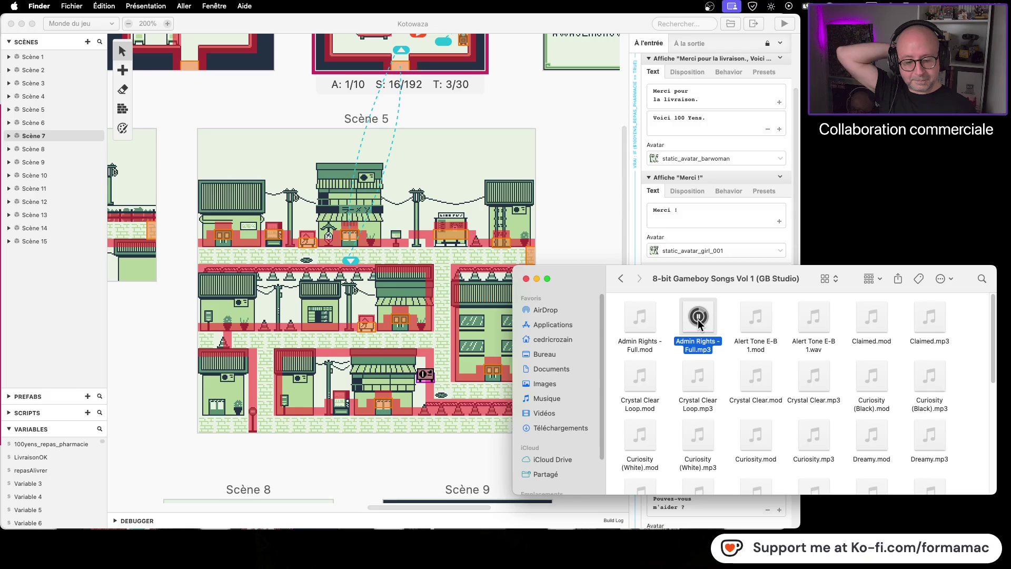
- Stop Admin Rights, then preview Claimed, Crystal Clear Loop, Crystal Clear and Curiosity (Black)
click(699, 321)
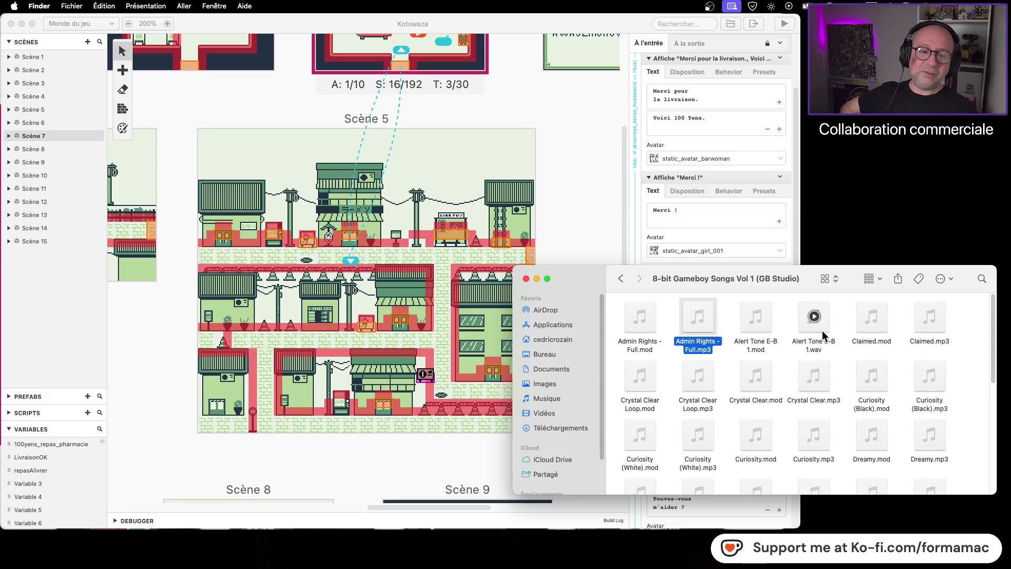
click(930, 318)
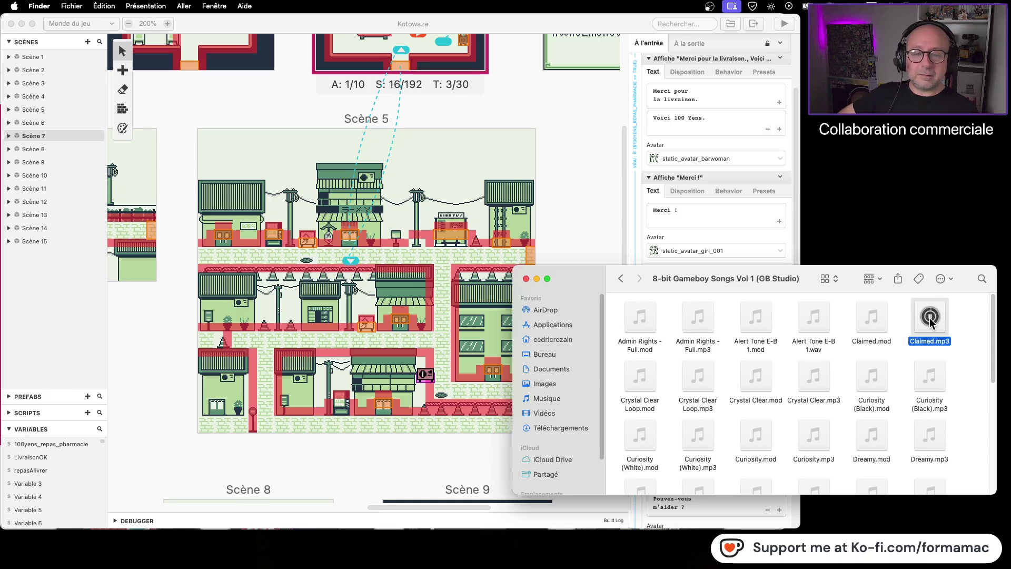
click(698, 375)
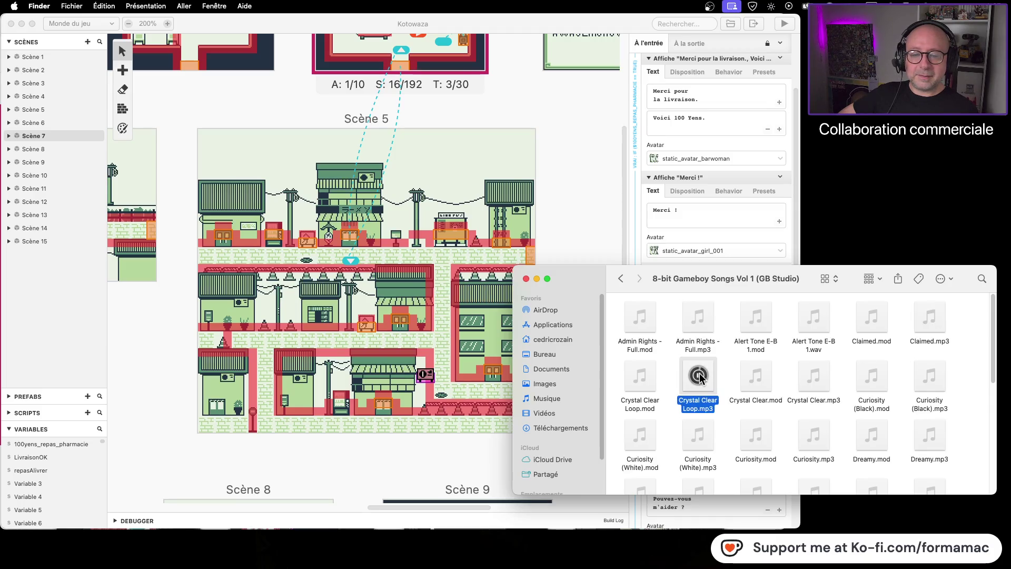
click(817, 376)
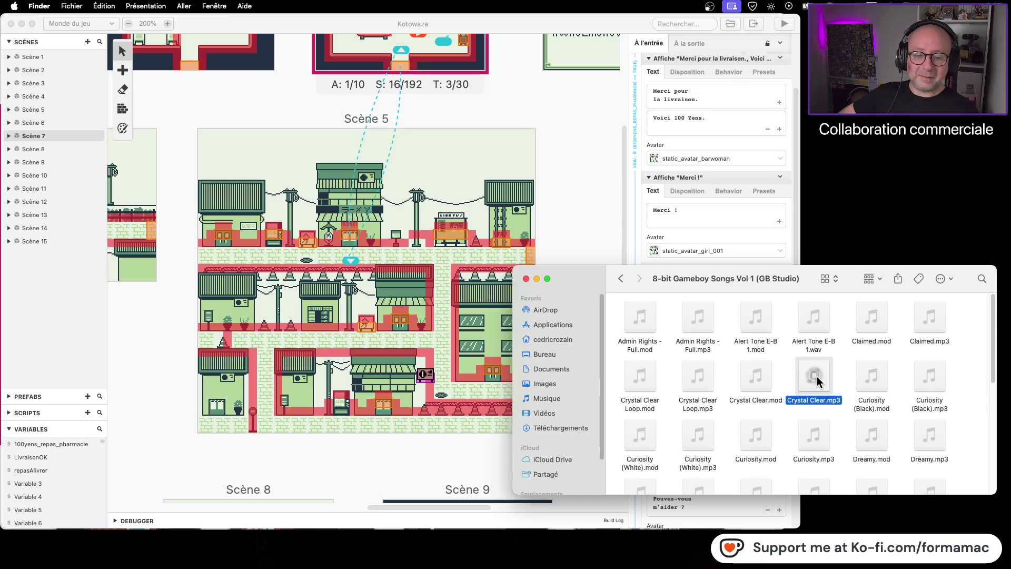
click(928, 378)
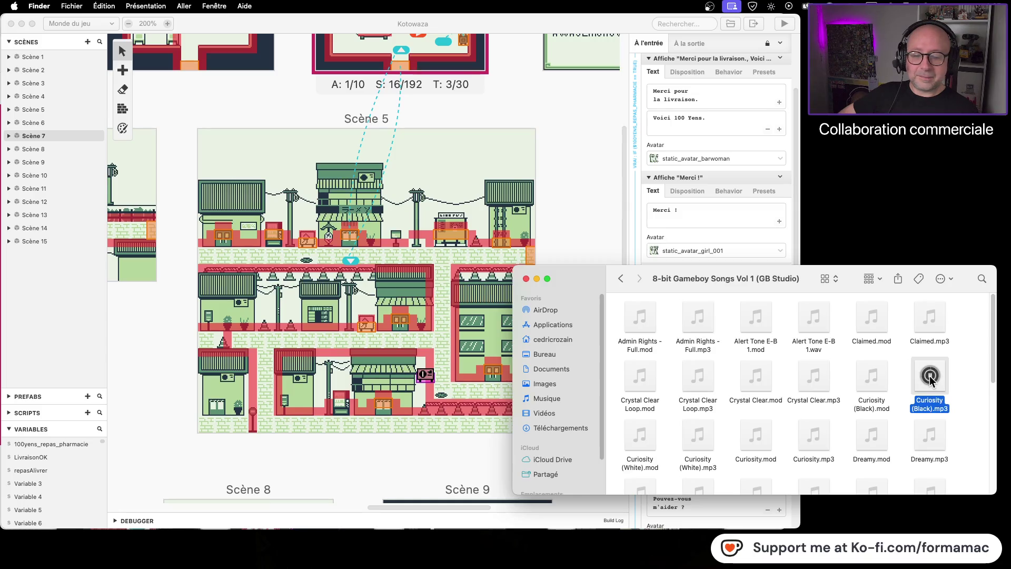
scroll(785, 387, down, 3)
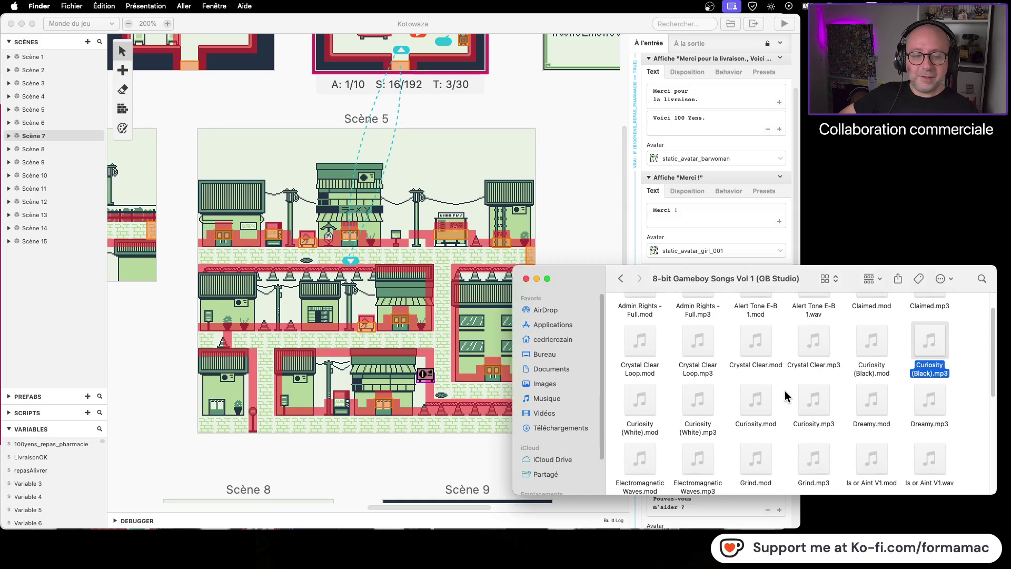
- Preview Curiosity (White), Curiosity and Dreamy, then stop the Dreamy.mp3 preview
click(700, 399)
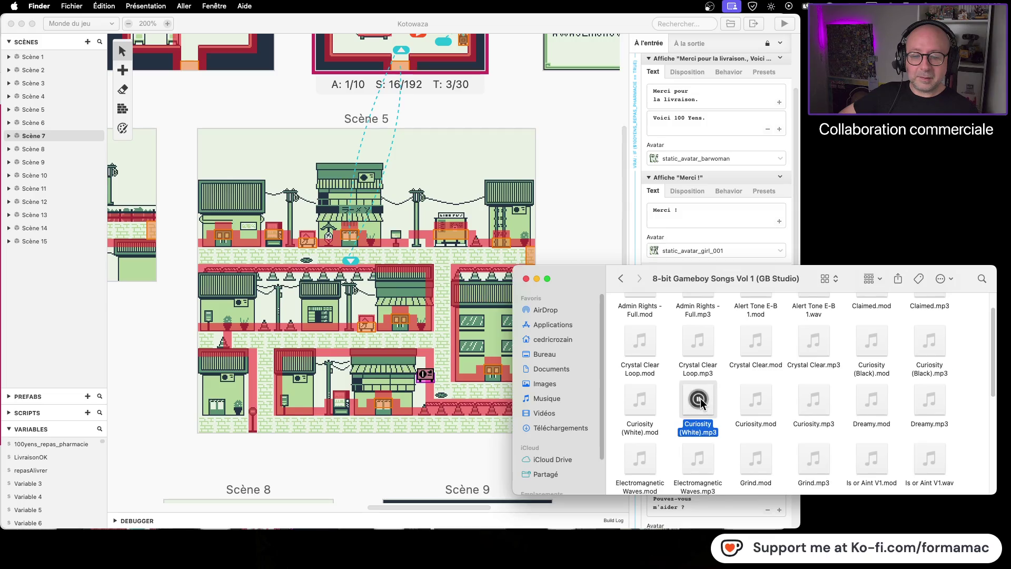
click(814, 398)
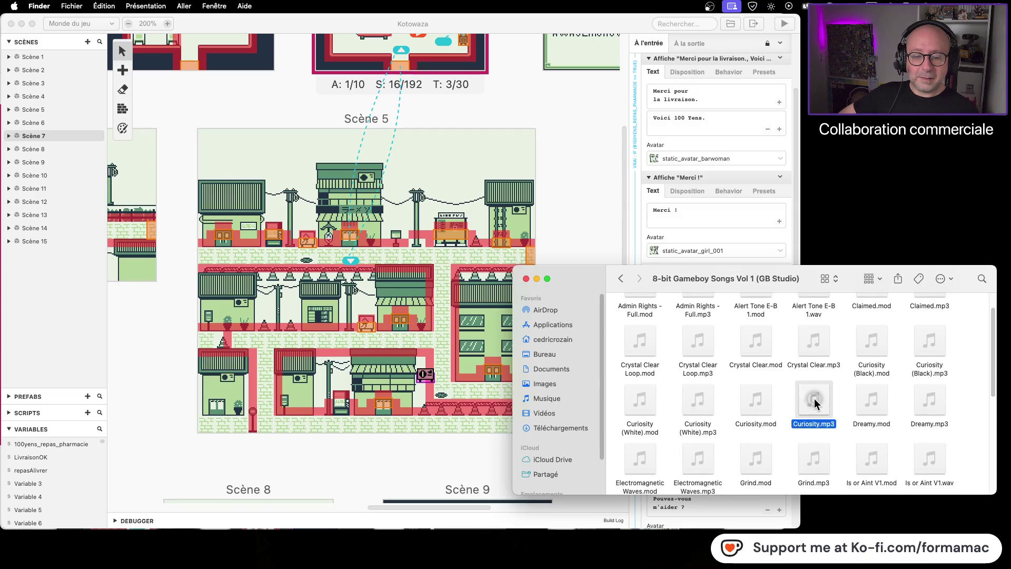
click(934, 400)
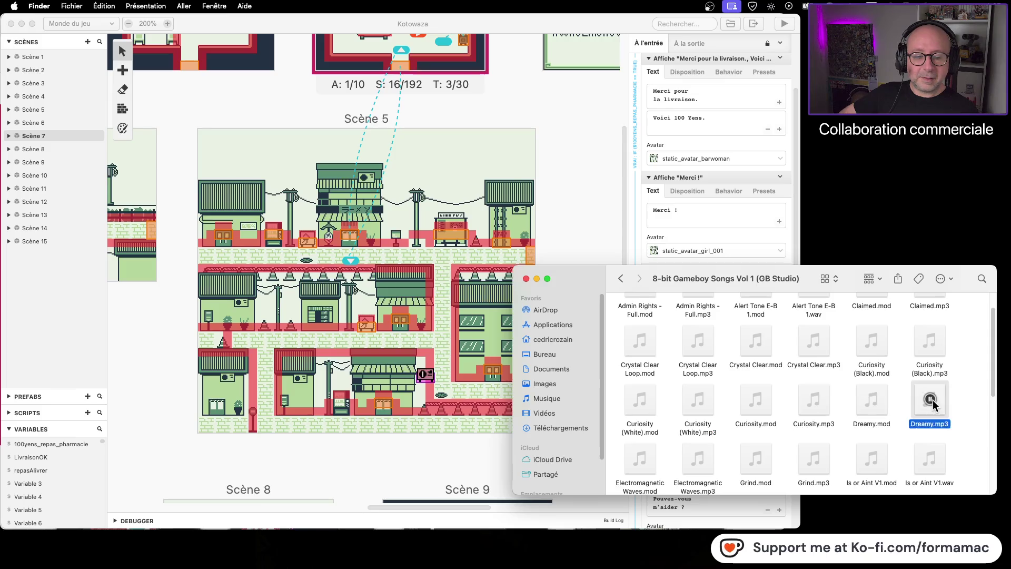
scroll(931, 392, down, 1)
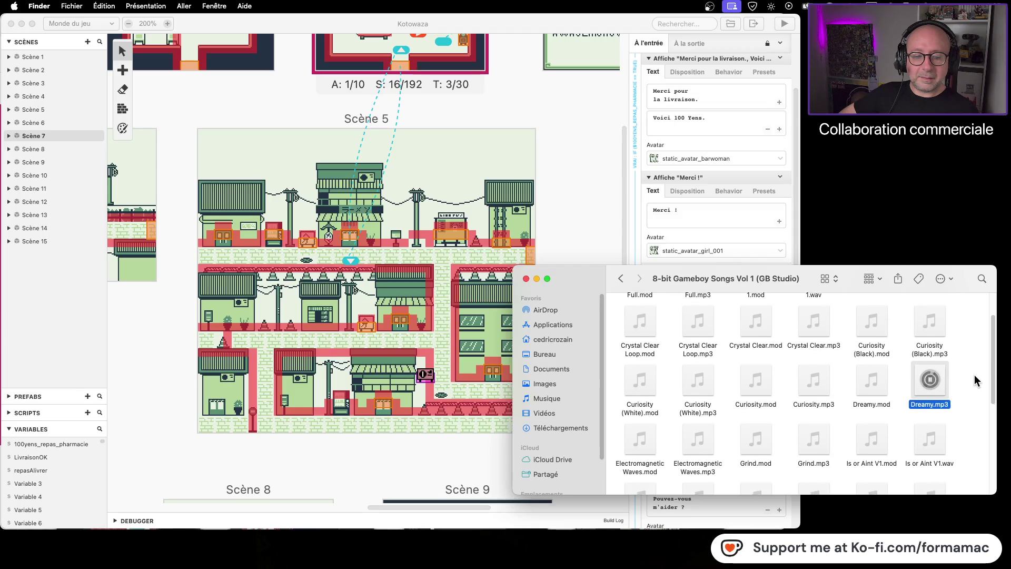
scroll(974, 374, down, 2)
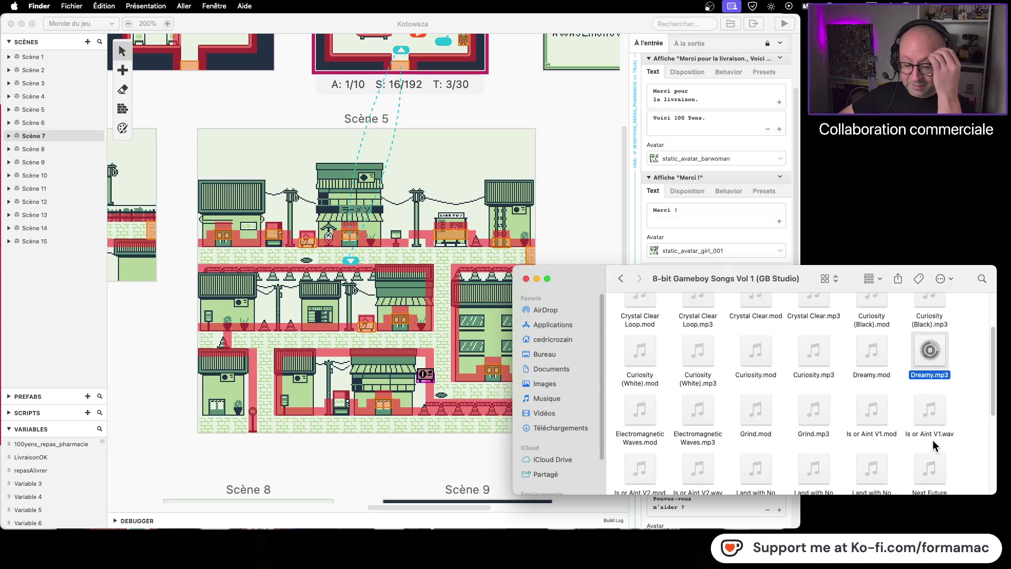
click(969, 349)
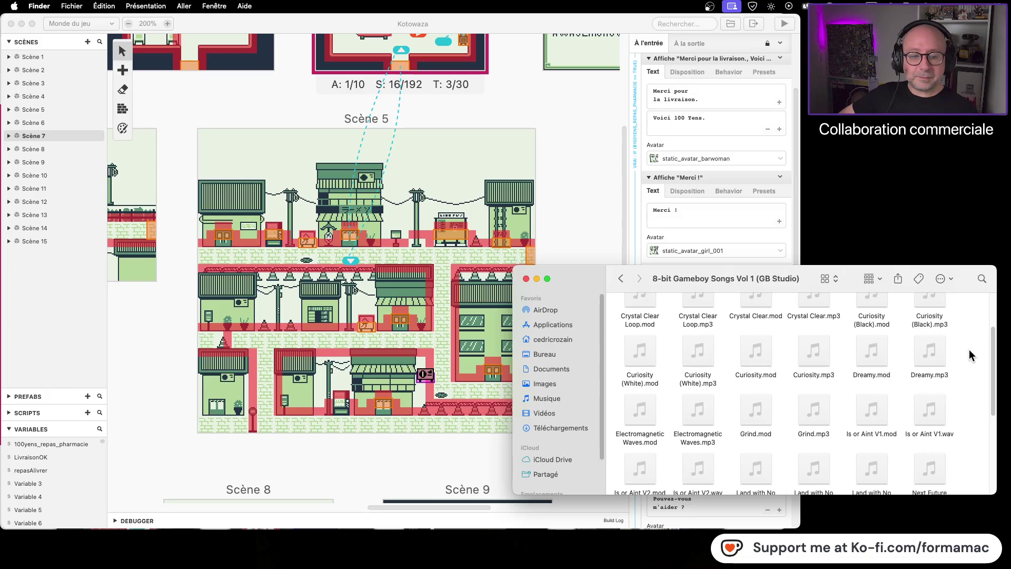
- Preview Electromagnetic Waves, Grind and Is or Aint V1
click(642, 410)
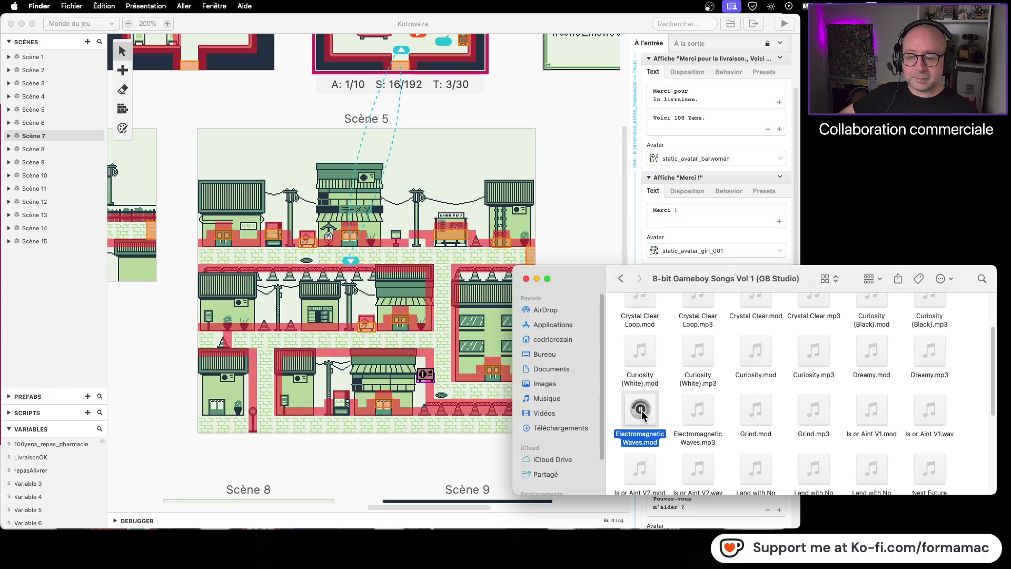
click(696, 411)
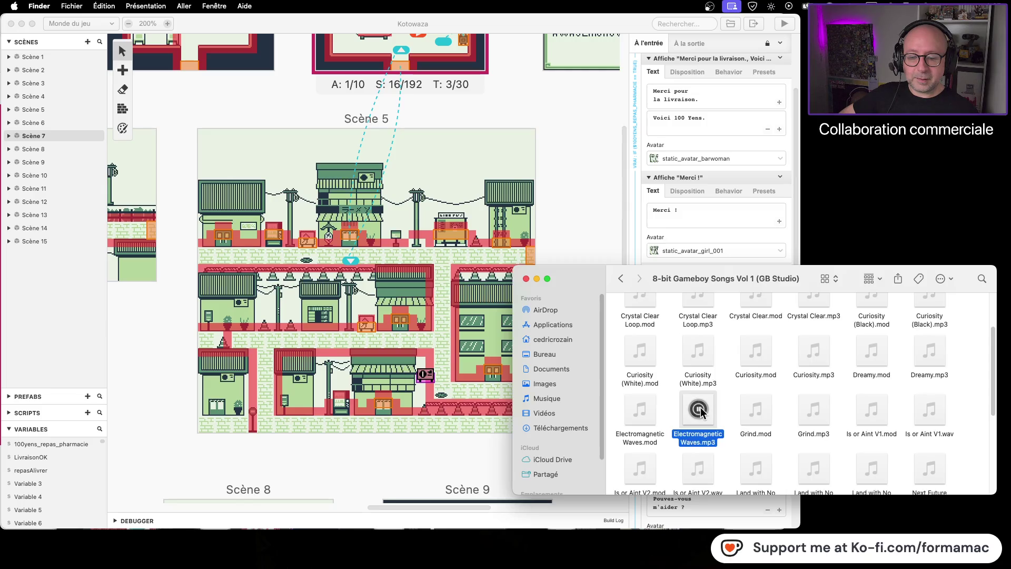
click(817, 408)
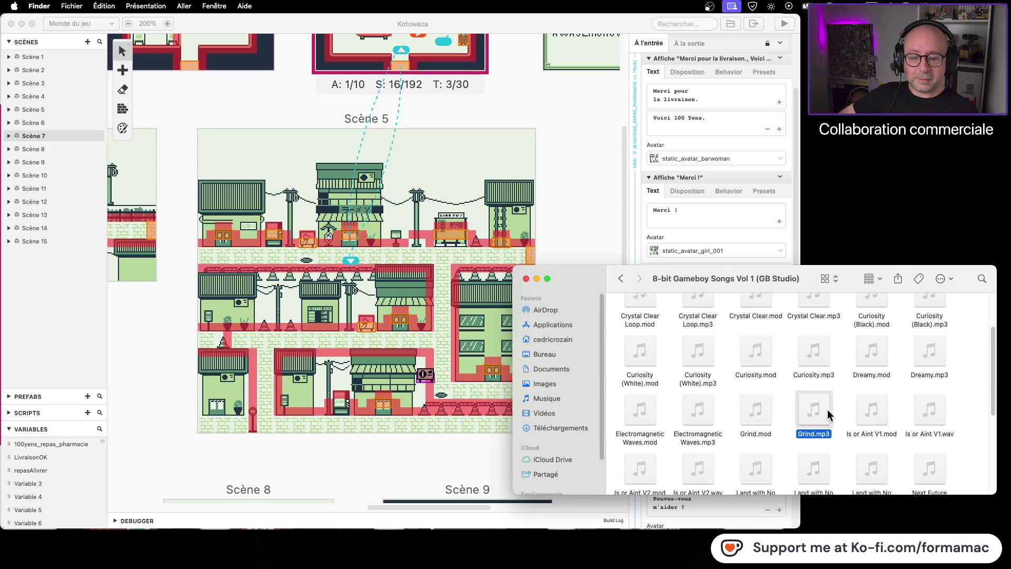
click(933, 410)
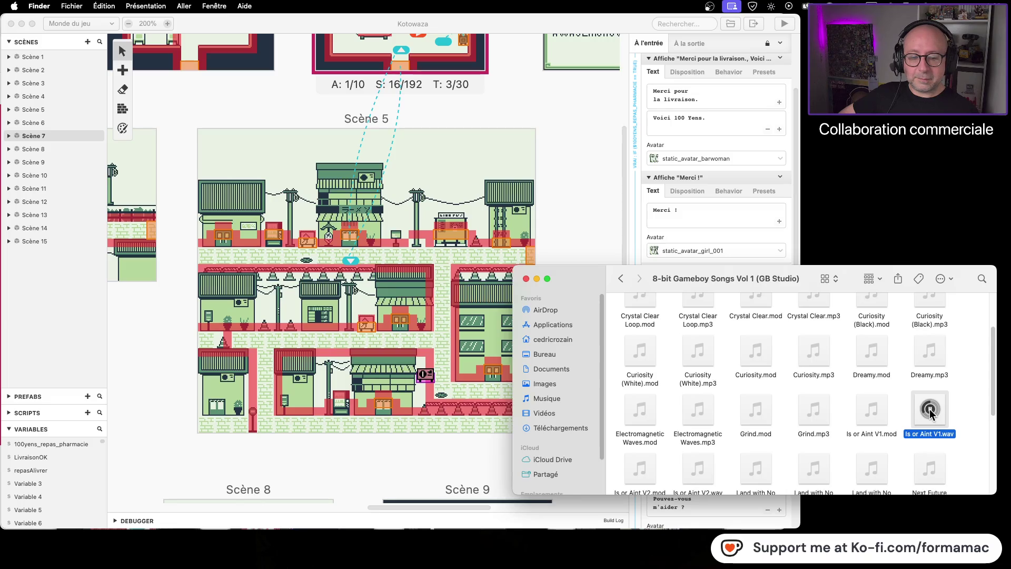
scroll(969, 398, down, 2)
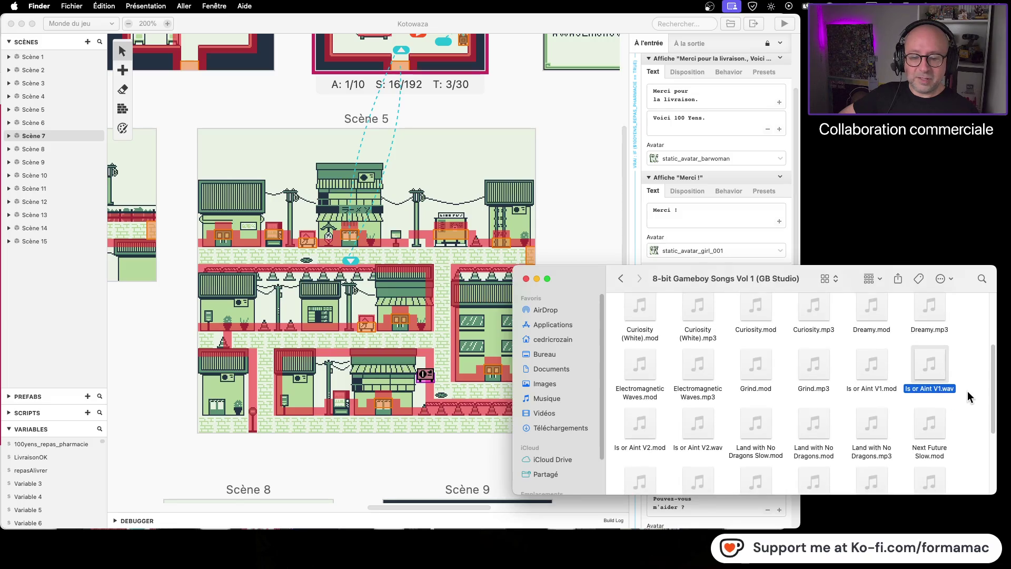
- Preview Land with No Dragons, Next Future and ReClaimed
mouse_move(713, 430)
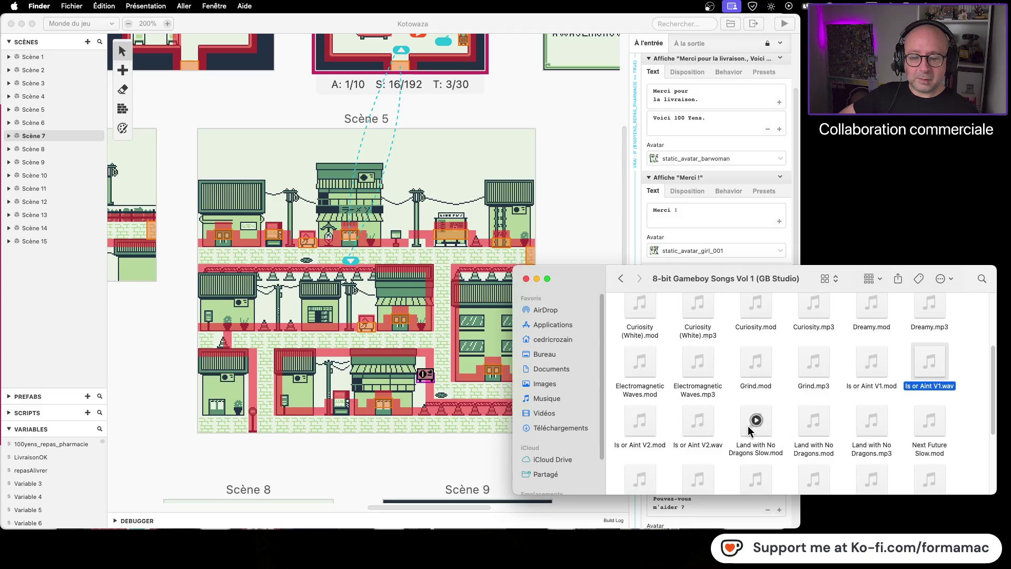
click(871, 421)
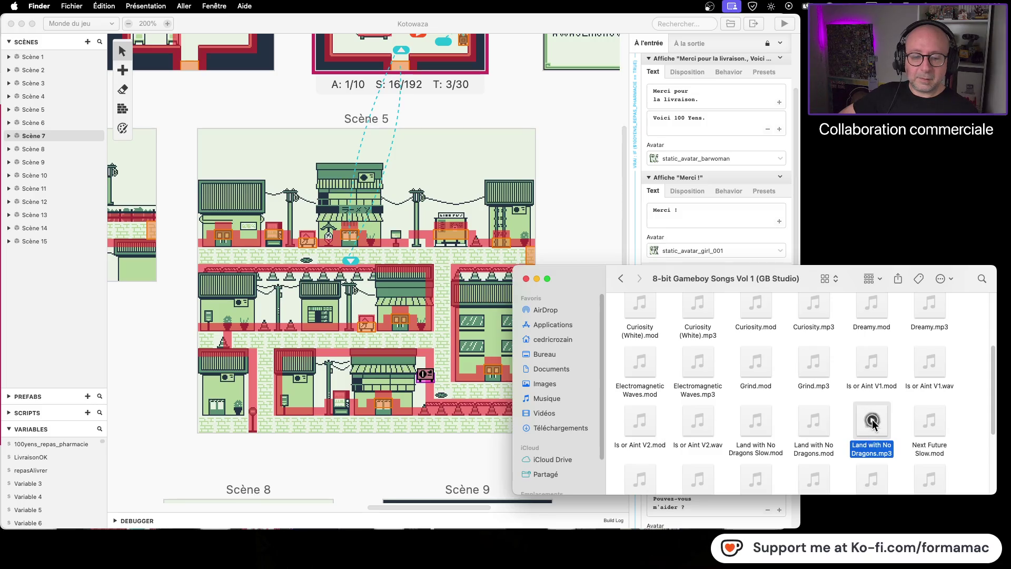
scroll(974, 411, down, 2)
scroll(979, 407, down, 1)
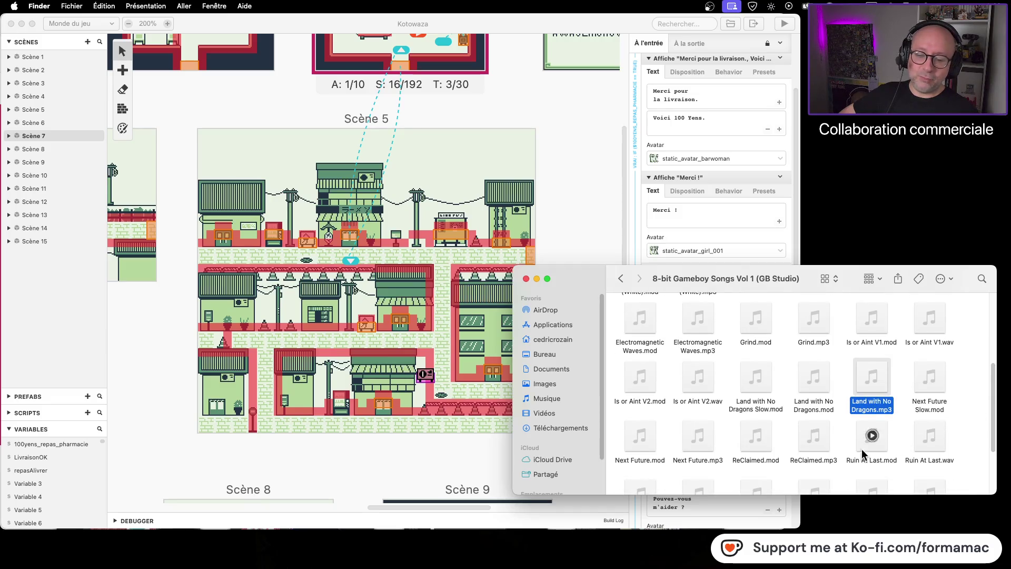
click(697, 436)
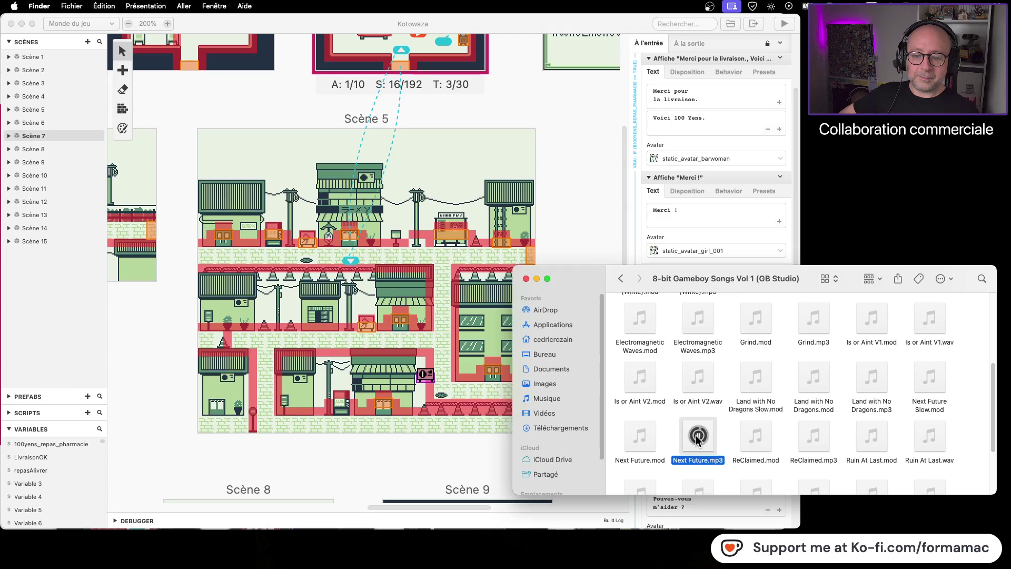
click(814, 436)
- Preview the Ruin At Last.wav and Sealed.wav tracks
scroll(977, 424, down, 2)
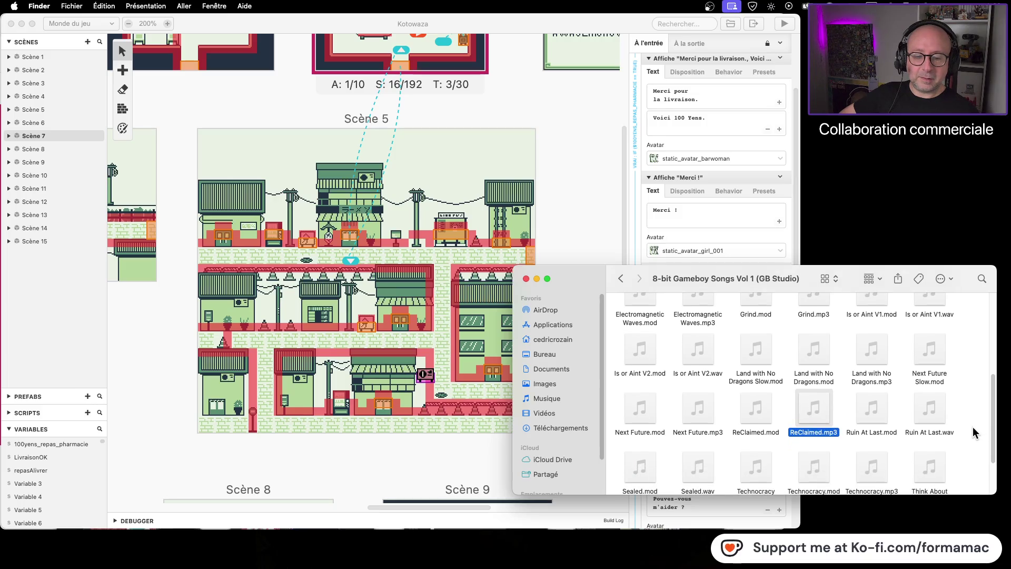
scroll(973, 426, down, 1)
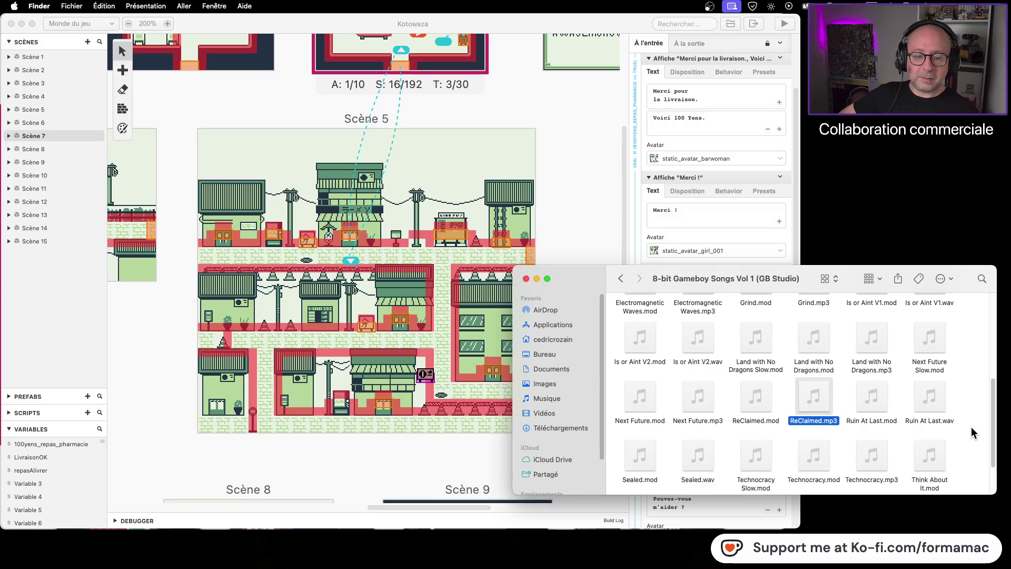
click(929, 398)
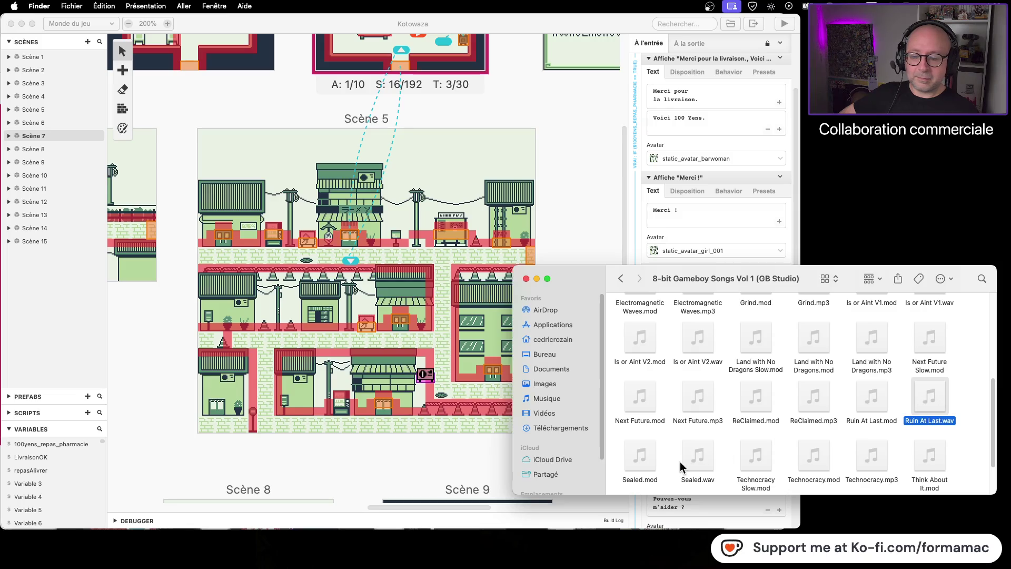
click(699, 455)
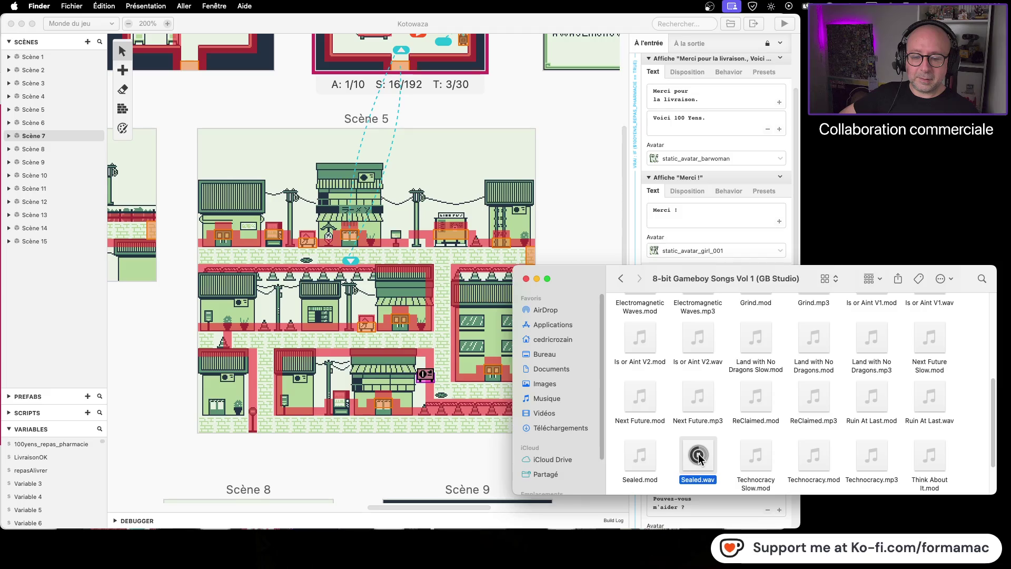
- Preview Technocracy, Think About It and Unknown Caverns, then stop playback and return to Musiques
scroll(776, 454, down, 1)
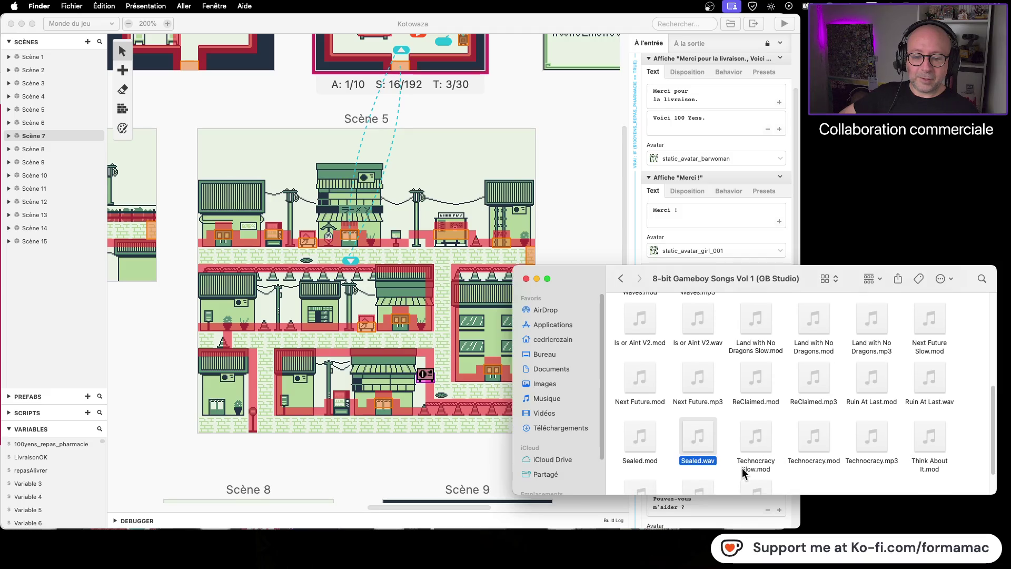
scroll(802, 467, down, 1)
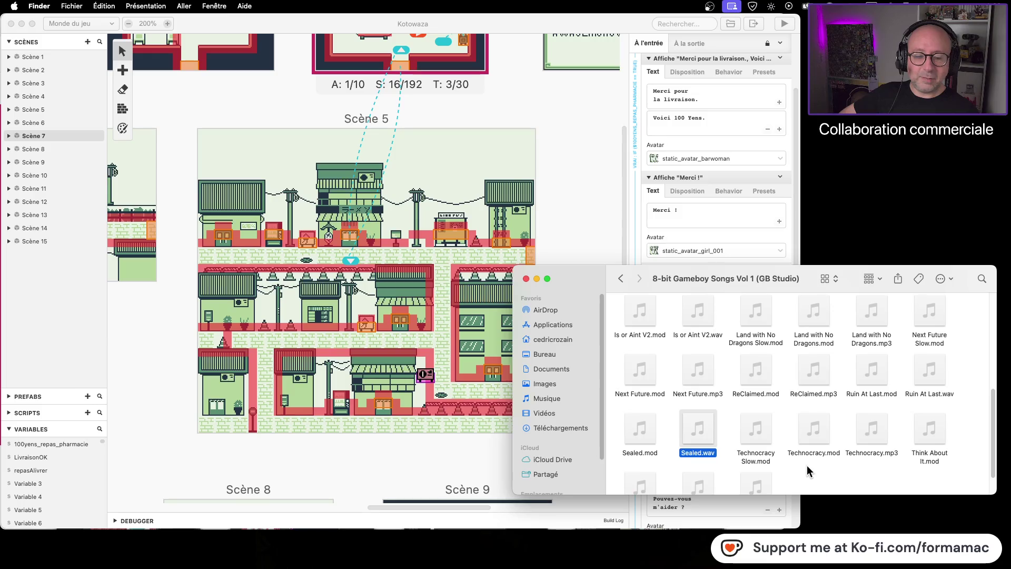
click(871, 428)
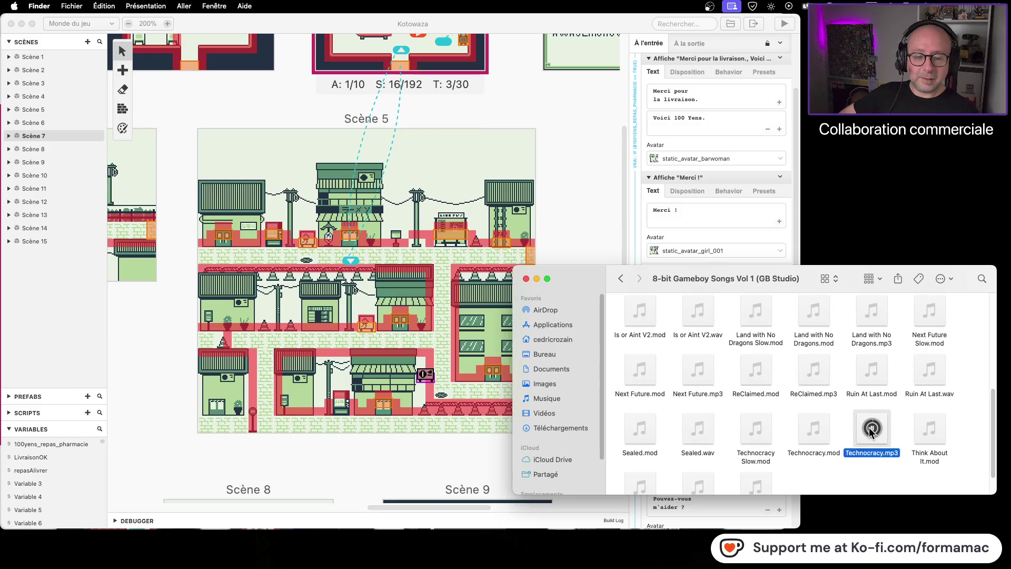
scroll(839, 445, down, 2)
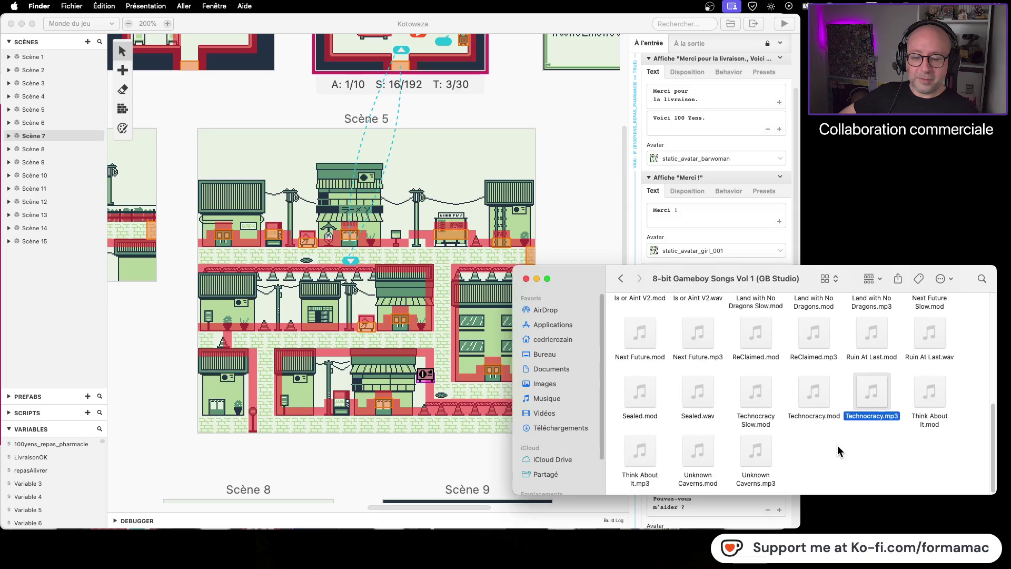
click(640, 450)
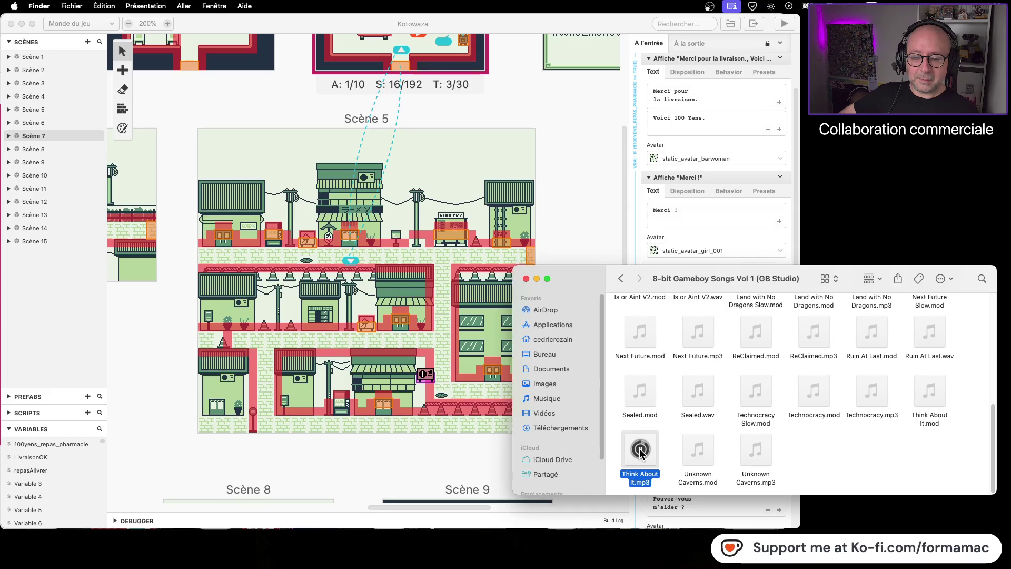
click(755, 451)
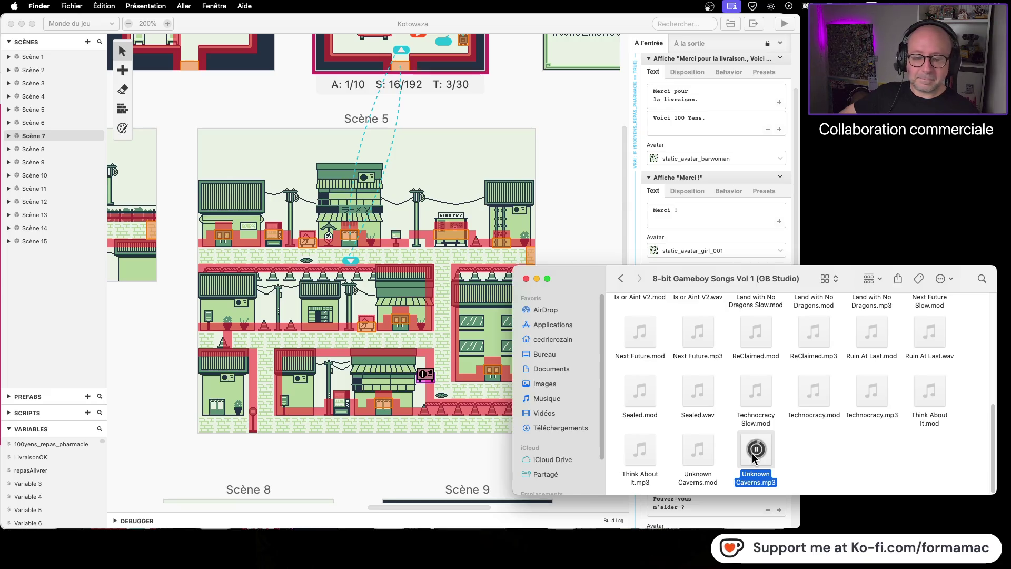
click(726, 400)
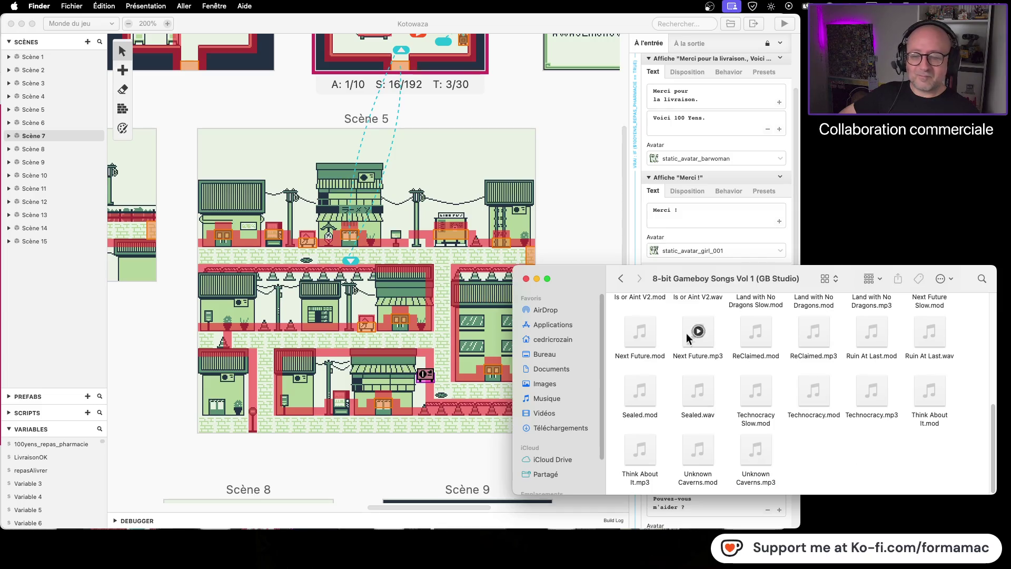
click(621, 285)
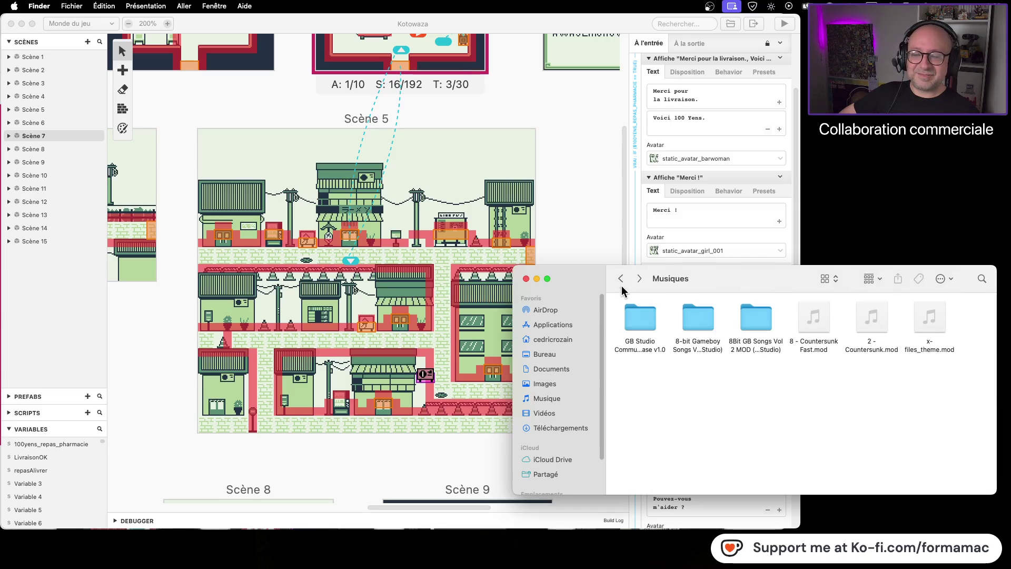
double_click(697, 311)
scroll(738, 338, up, 10)
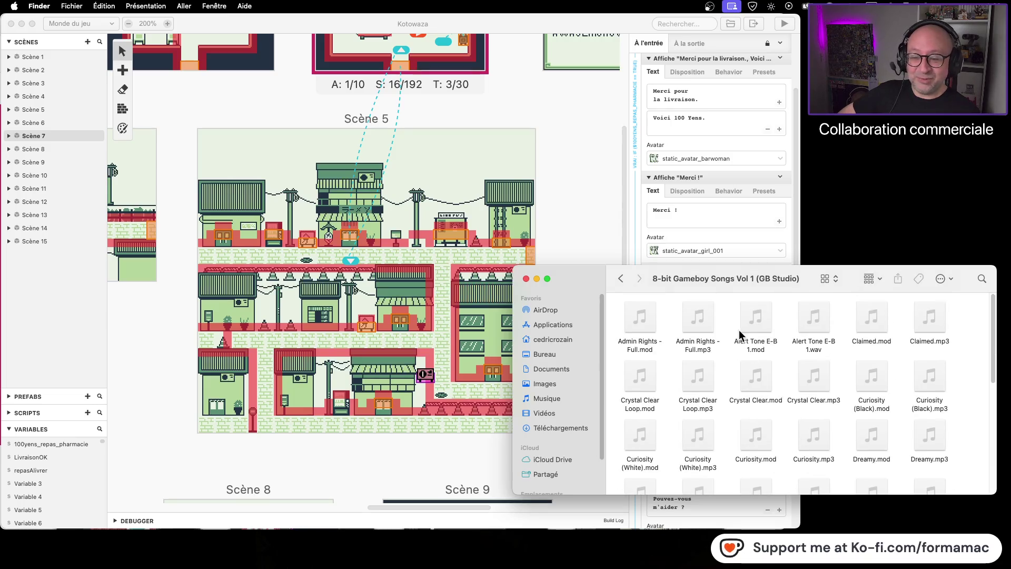
click(698, 318)
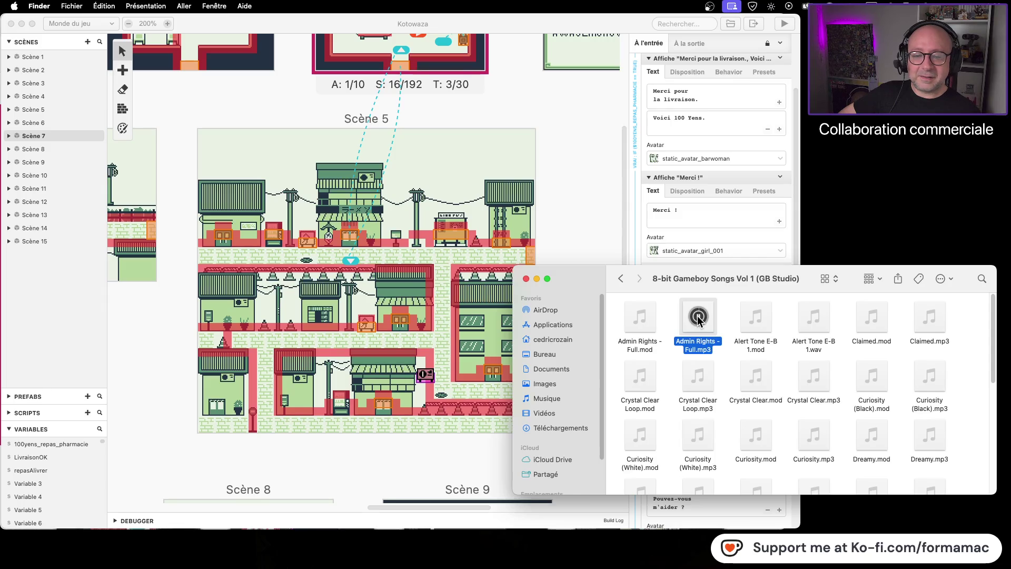
click(698, 316)
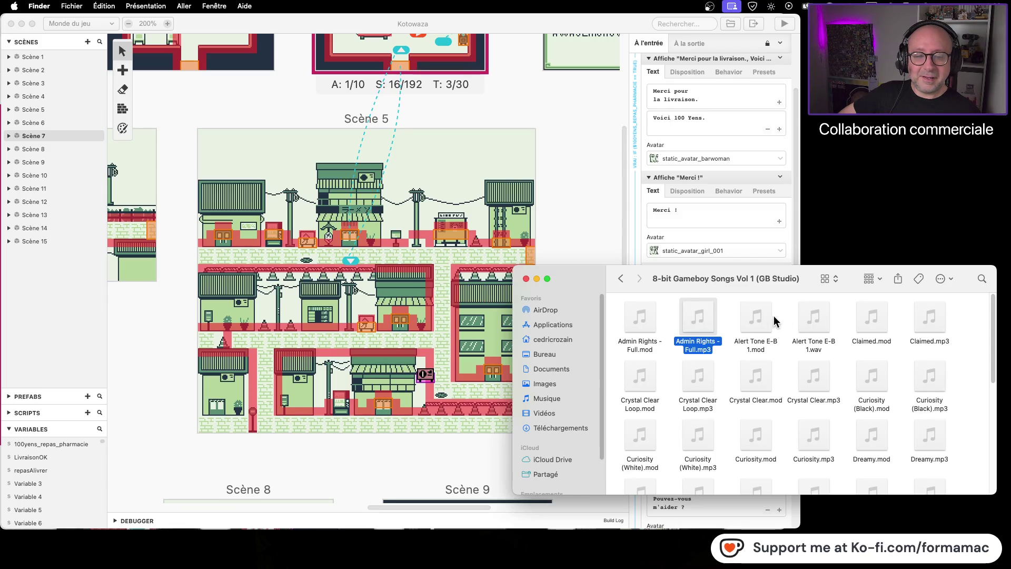
click(929, 318)
click(931, 318)
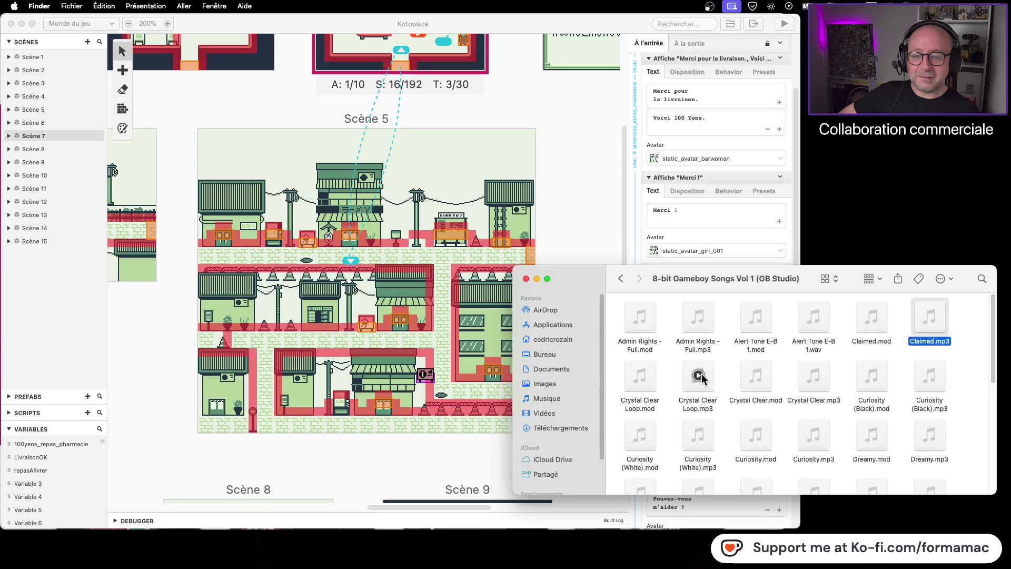
click(699, 376)
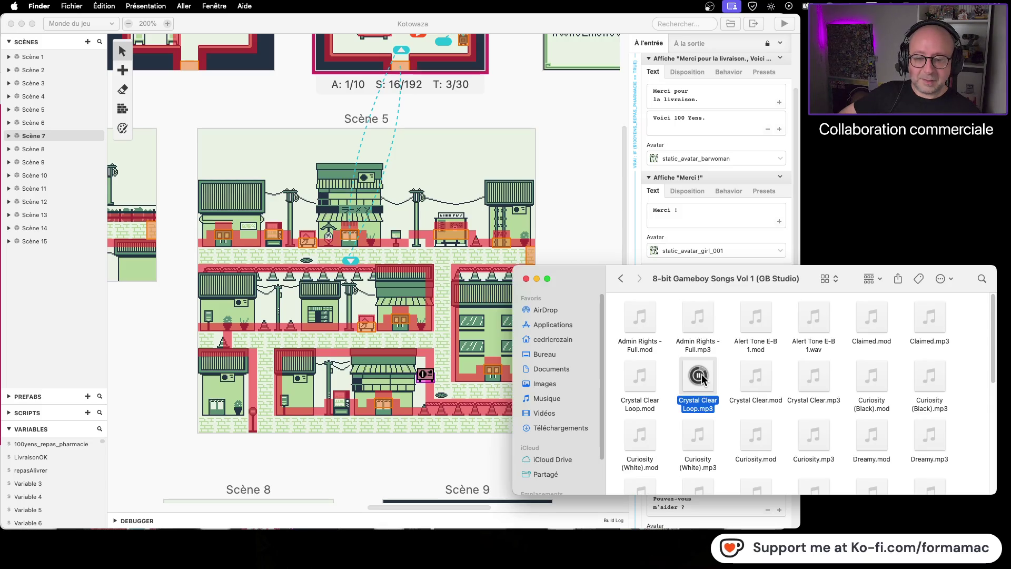
click(699, 377)
click(814, 376)
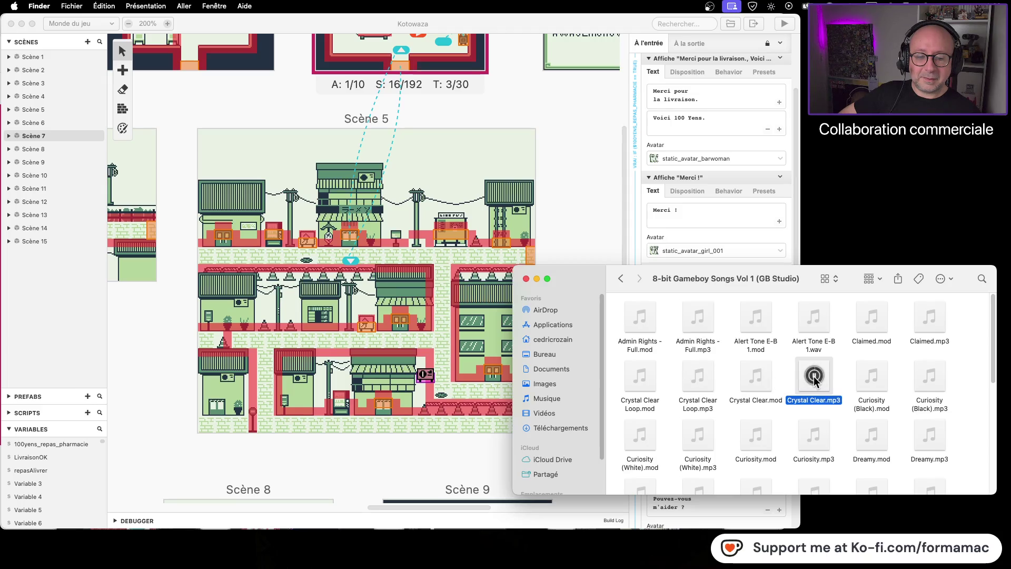
scroll(889, 408, down, 5)
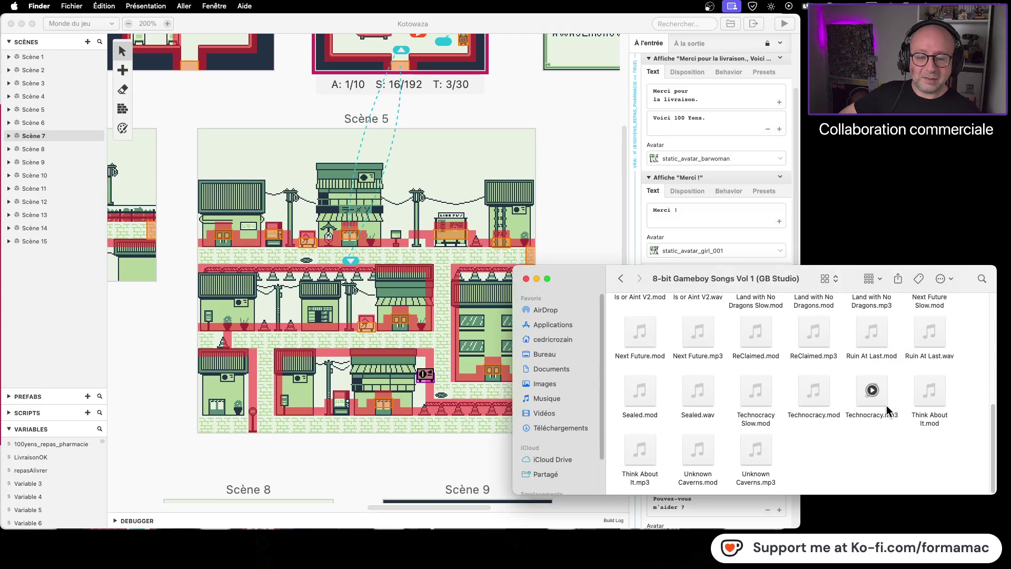
scroll(821, 419, up, 5)
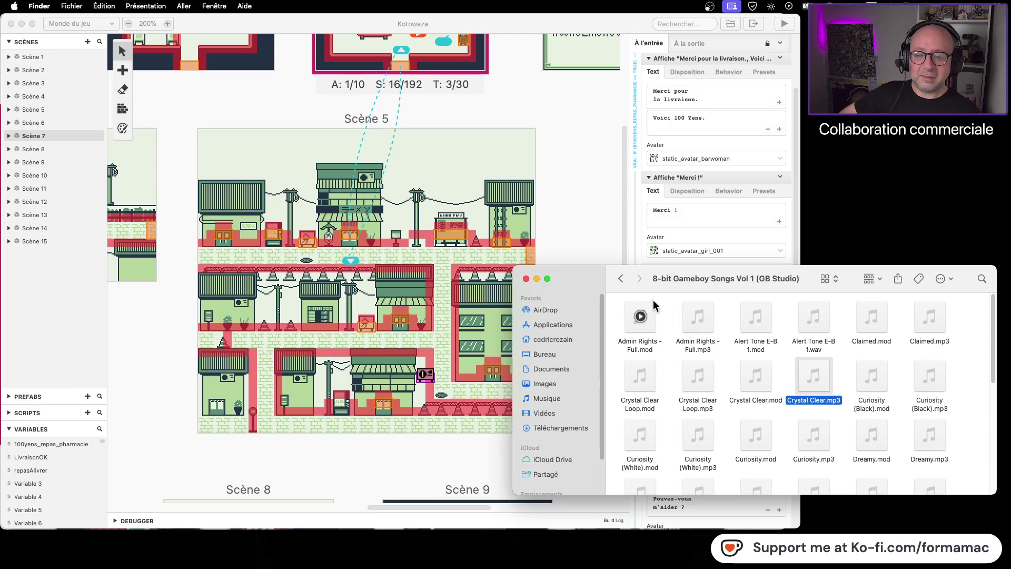
click(619, 279)
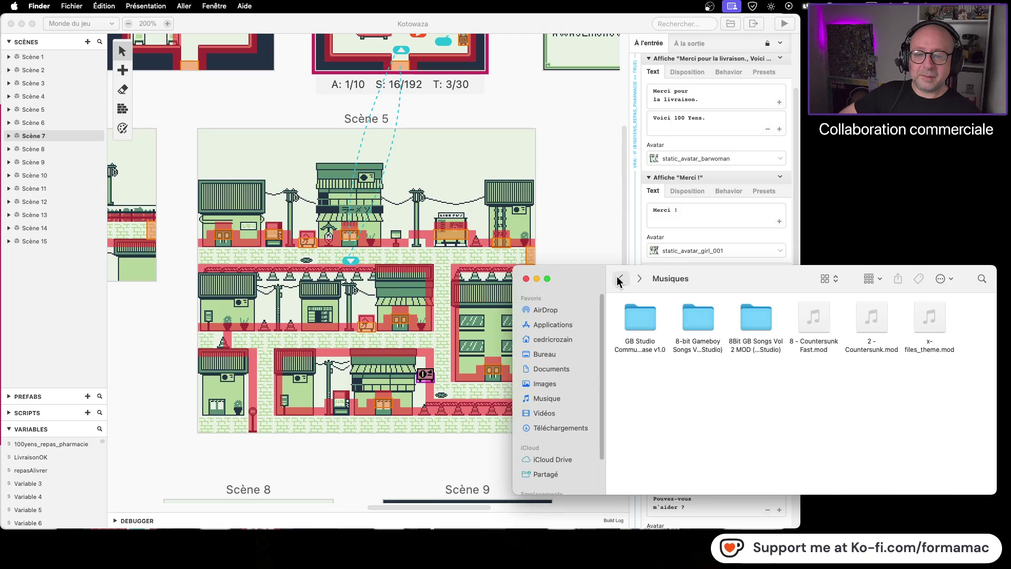
- Browse the 8Bit GB Songs Vol 2 MOD tracks, then go back and select that folder in Musiques
double_click(755, 320)
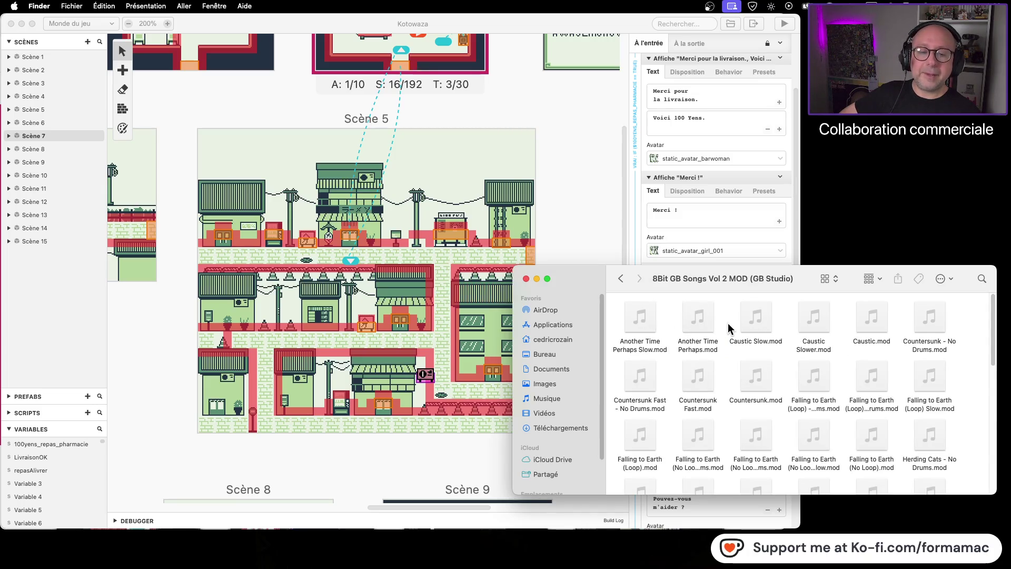
scroll(785, 367, down, 1)
scroll(782, 364, down, 10)
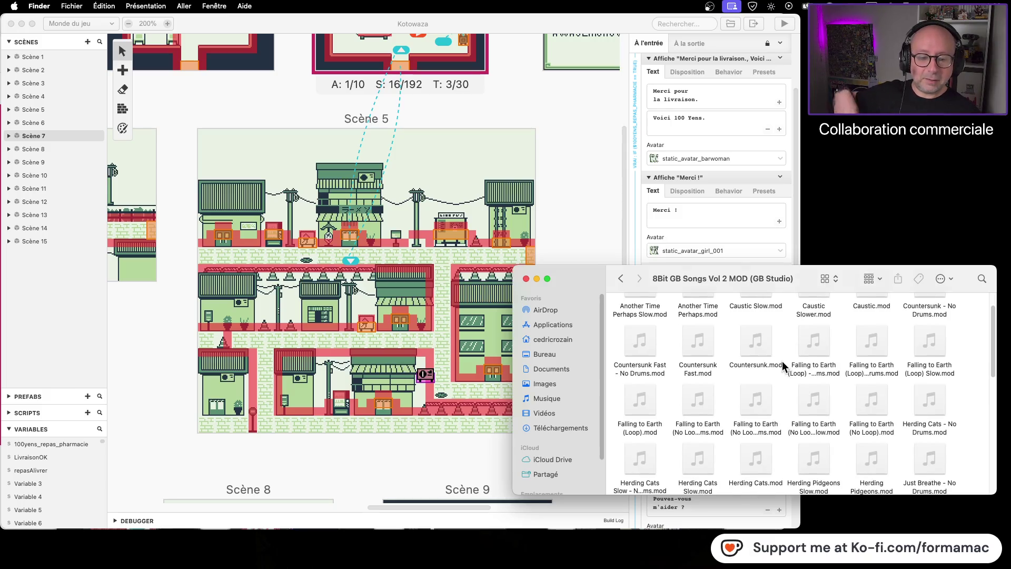
scroll(774, 364, down, 5)
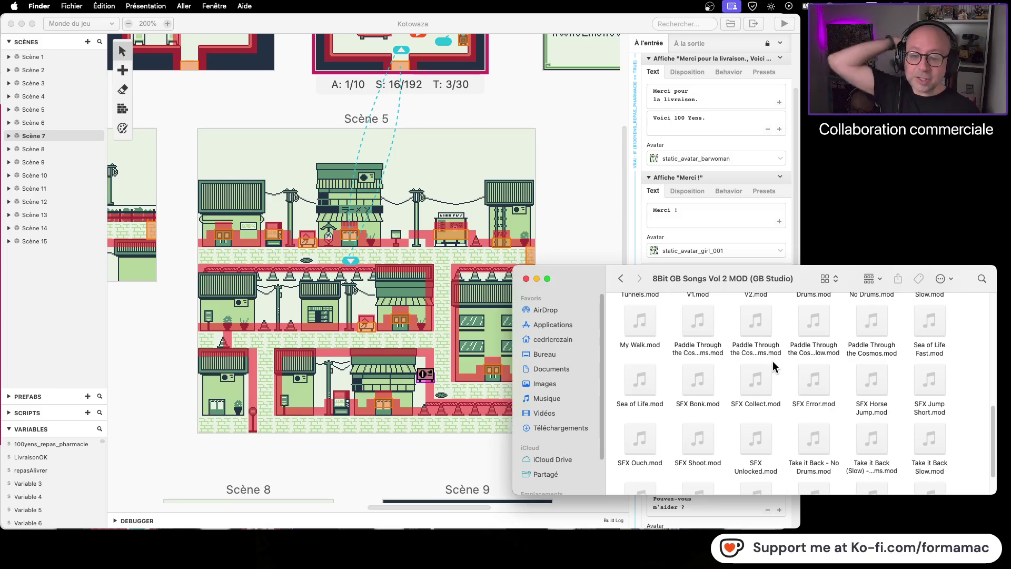
scroll(777, 363, up, 10)
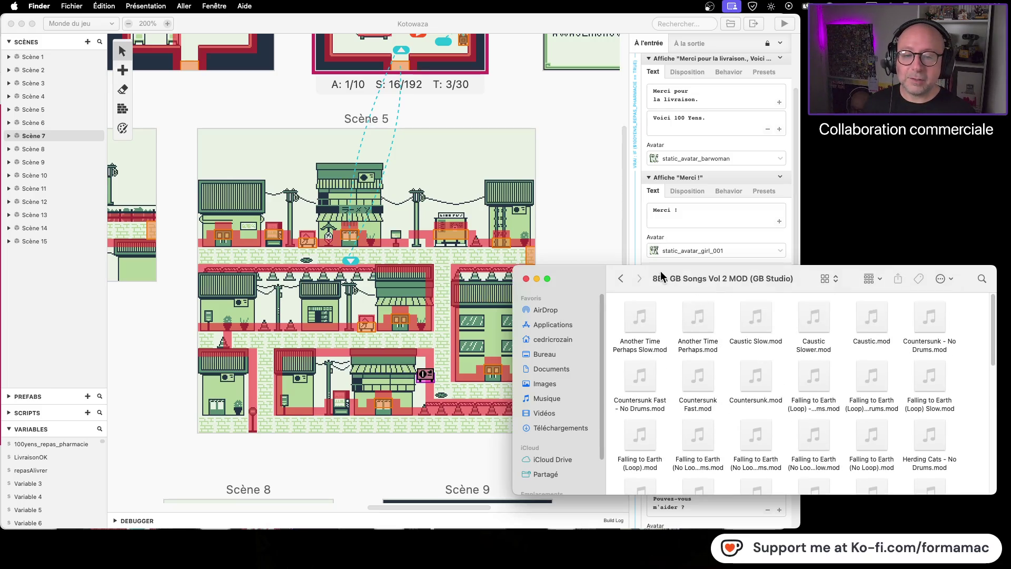
click(621, 279)
click(753, 327)
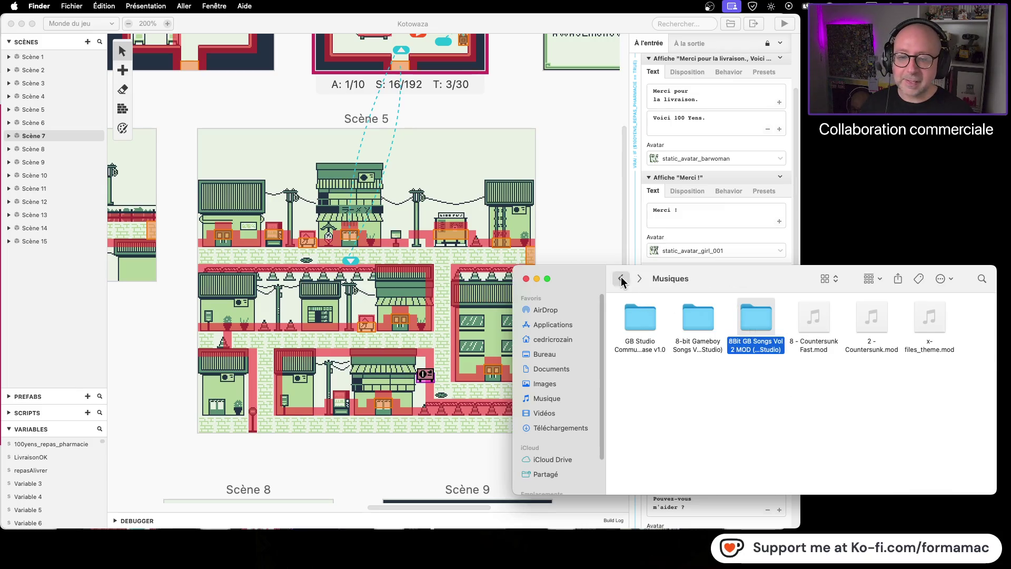
- Paste the 8Bit GB Songs Vol 2 MOD folder into SFX and position it beside Beatscribe GB Sounds
click(622, 278)
double_click(750, 316)
key(super+v)
drag(931, 318, 950, 327)
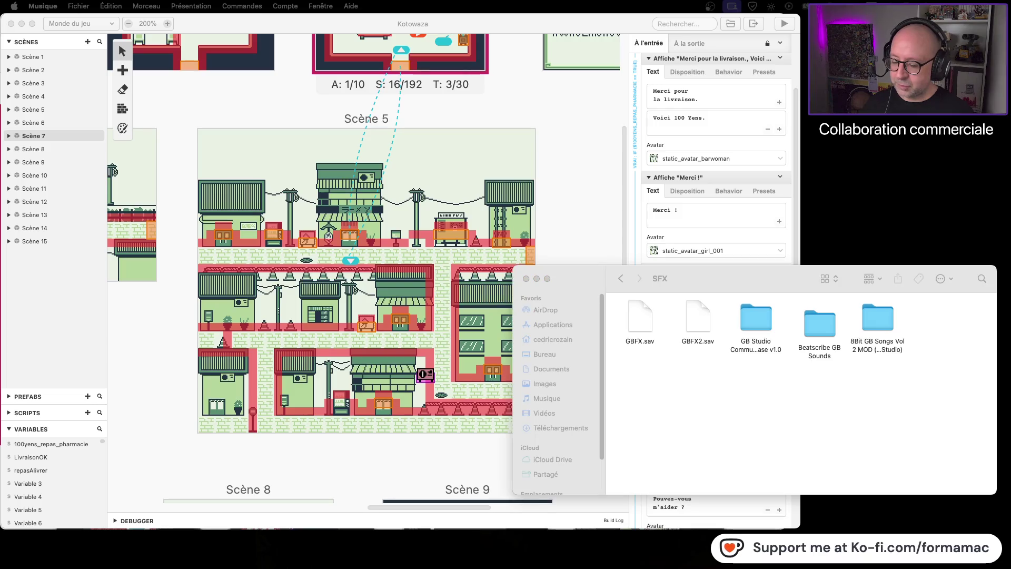
- Tidy the SFX icons into a grid and open its 8Bit GB Songs Vol 2 MOD copy
click(891, 372)
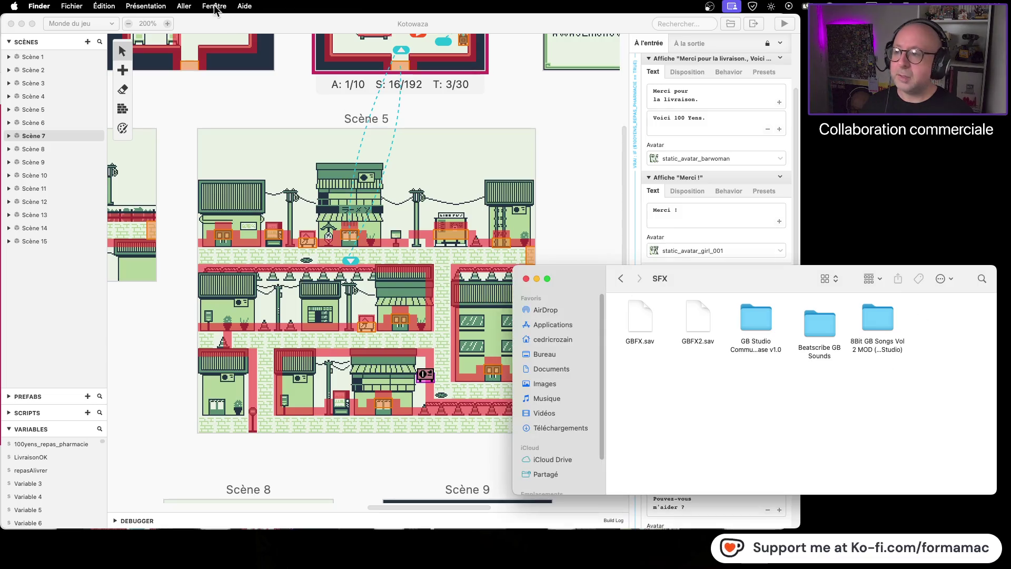
click(146, 6)
click(169, 97)
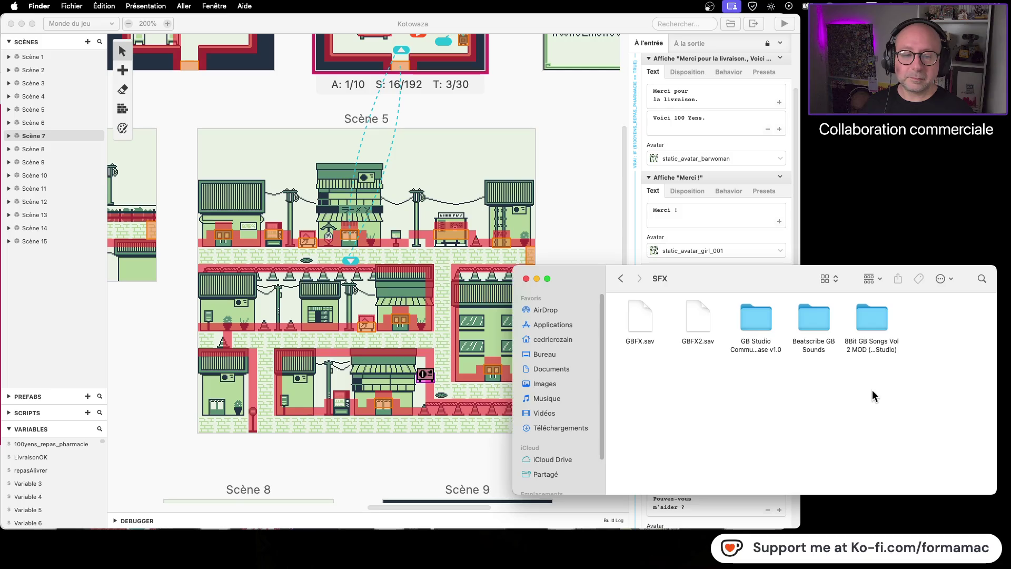
double_click(870, 318)
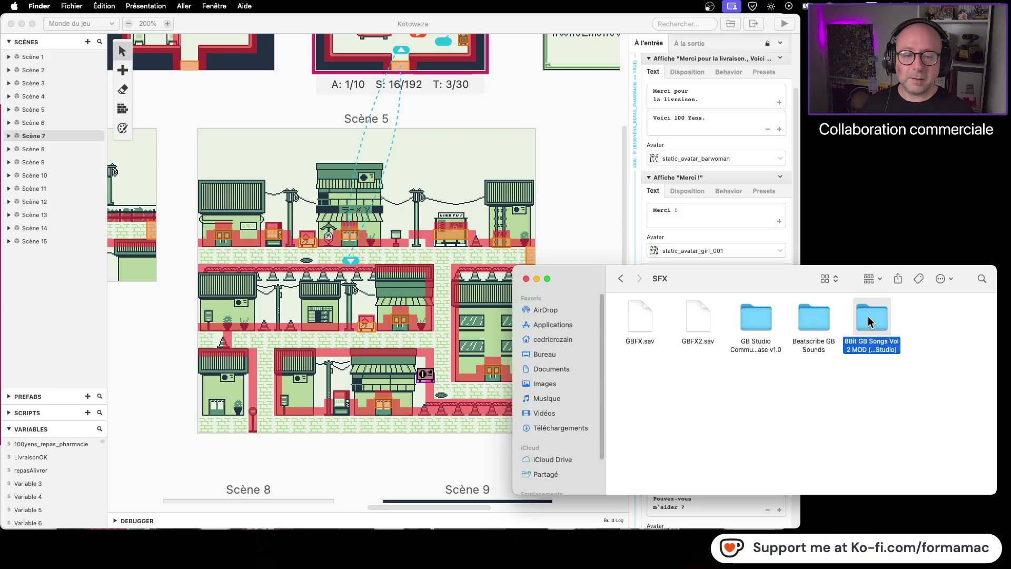
- Move the three Take it Back files to the Trash
mouse_move(965, 311)
mouse_down()
mouse_move(691, 528)
mouse_move(675, 437)
mouse_move(650, 397)
mouse_move(697, 375)
mouse_move(737, 377)
mouse_up()
click(839, 419)
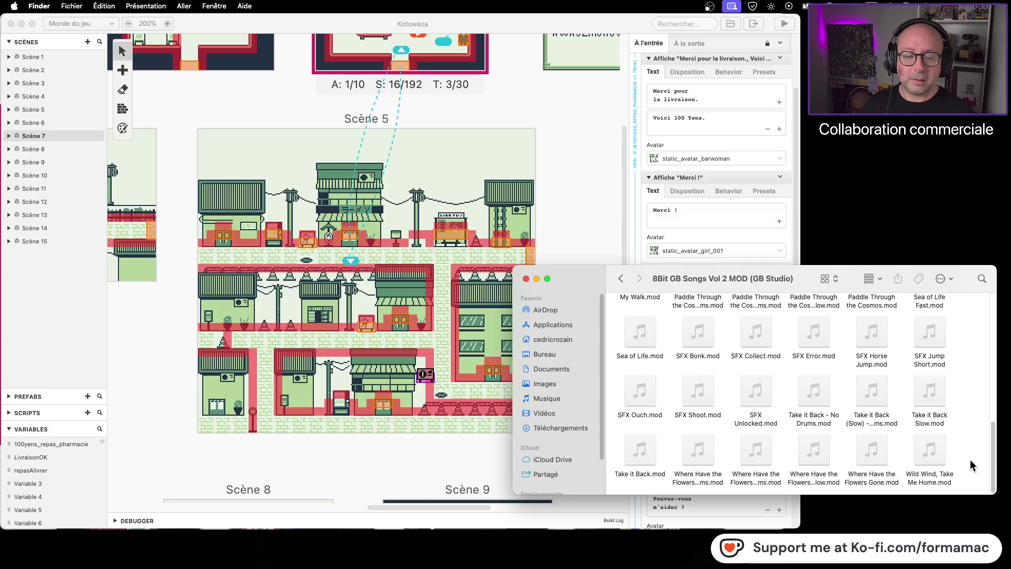
drag(972, 456, 618, 461)
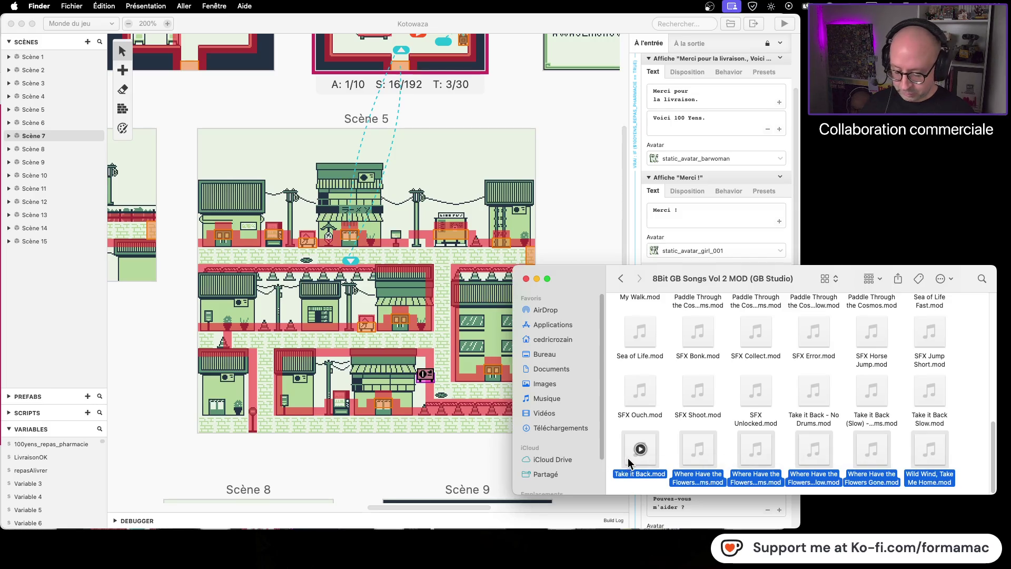
scroll(836, 424, up, 1)
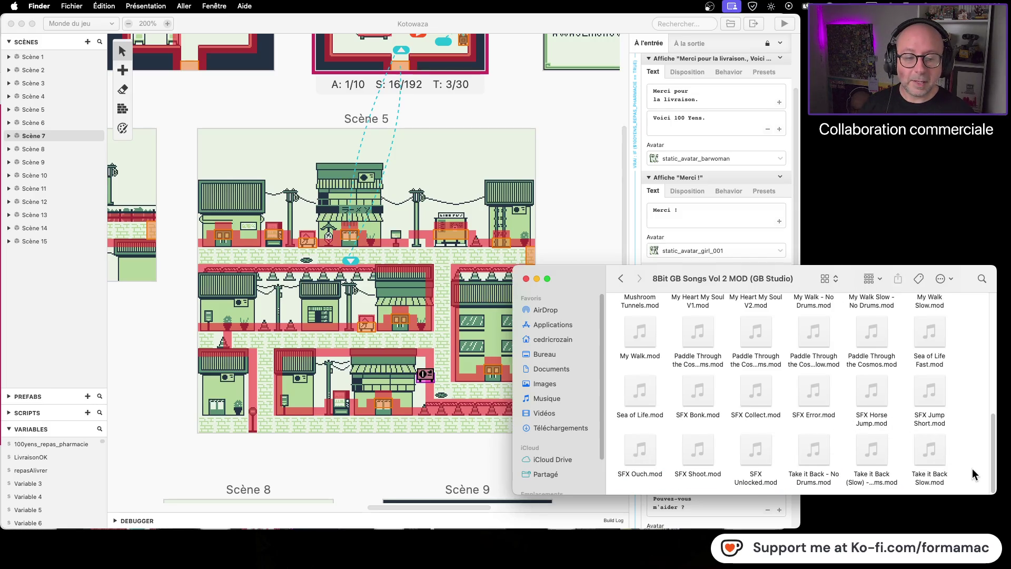
drag(970, 467, 796, 462)
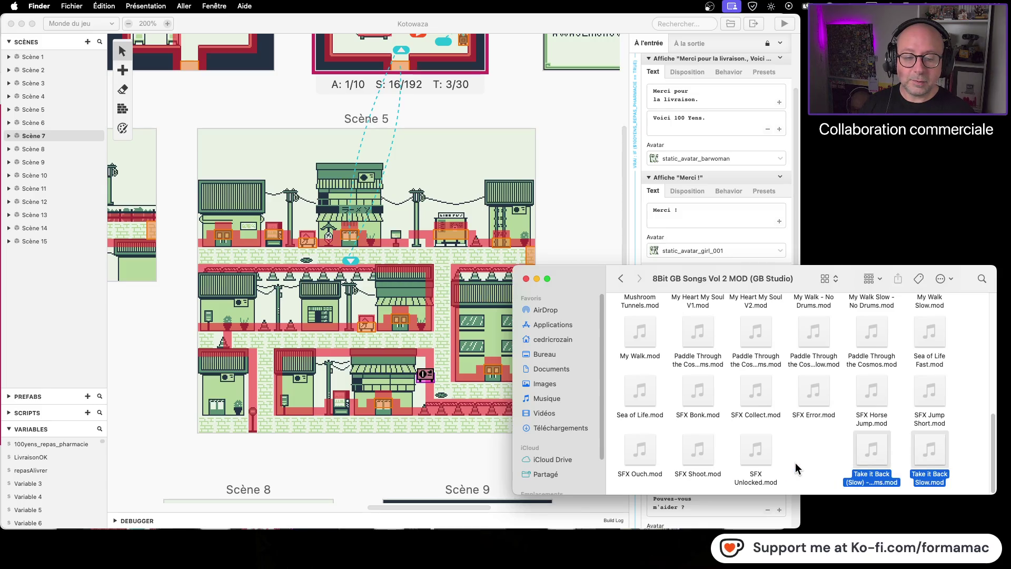
key(super+BackSpace)
- Trash the tracks from My Walk.mod to Sea of Life Fast.mod, Sea of Life.mod, and the remaining tracks
scroll(840, 454, up, 1)
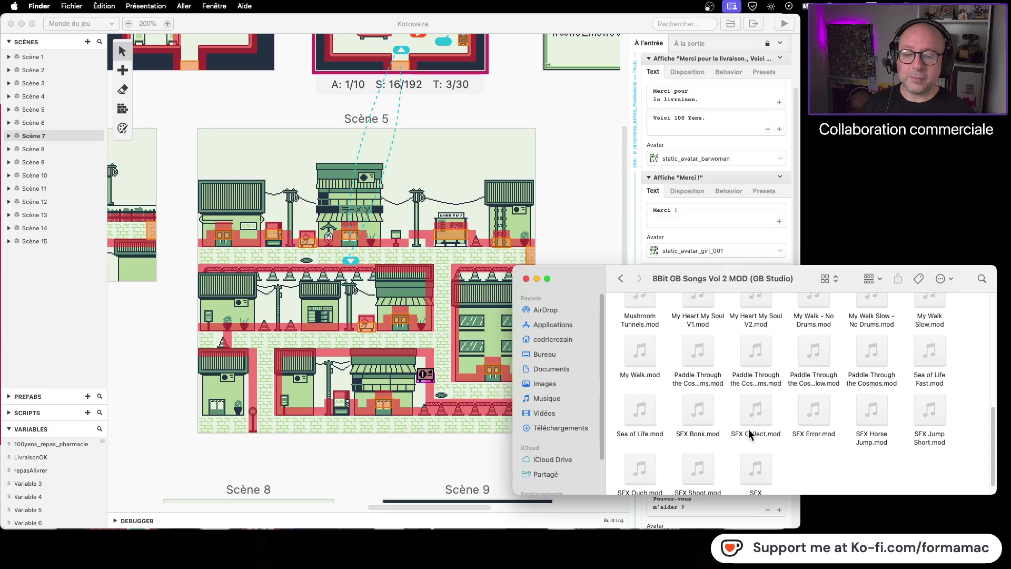
drag(958, 348, 614, 353)
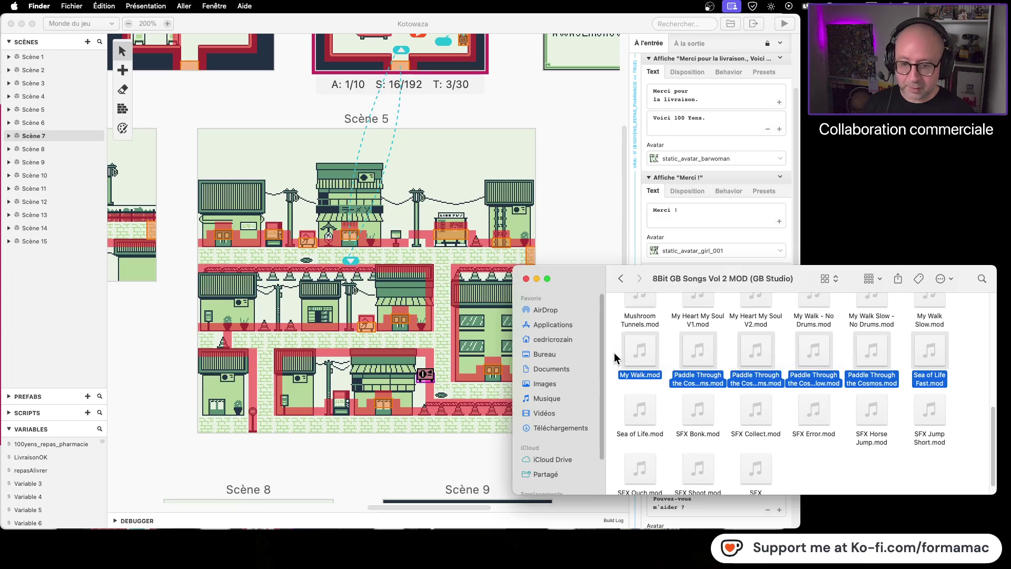
key(super+BackSpace)
click(653, 409)
key(super+BackSpace)
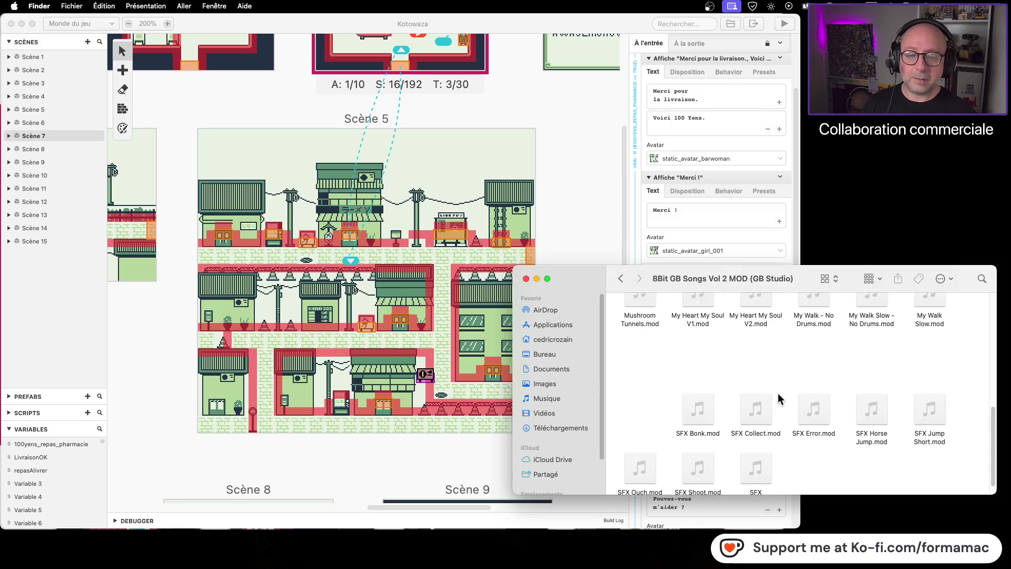
mouse_move(938, 411)
mouse_down()
mouse_move(861, 341)
mouse_move(616, 237)
mouse_up()
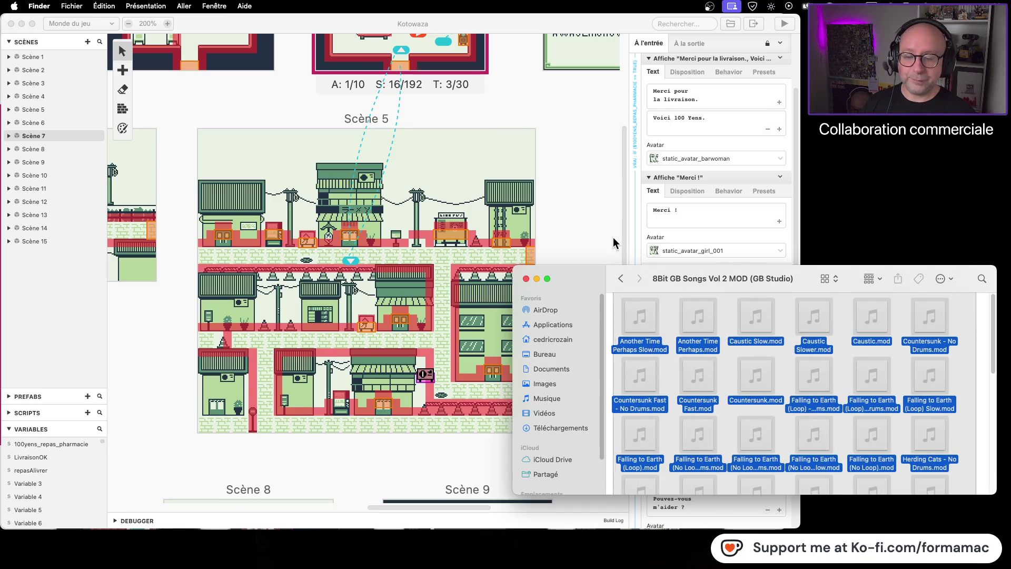
key(super+BackSpace)
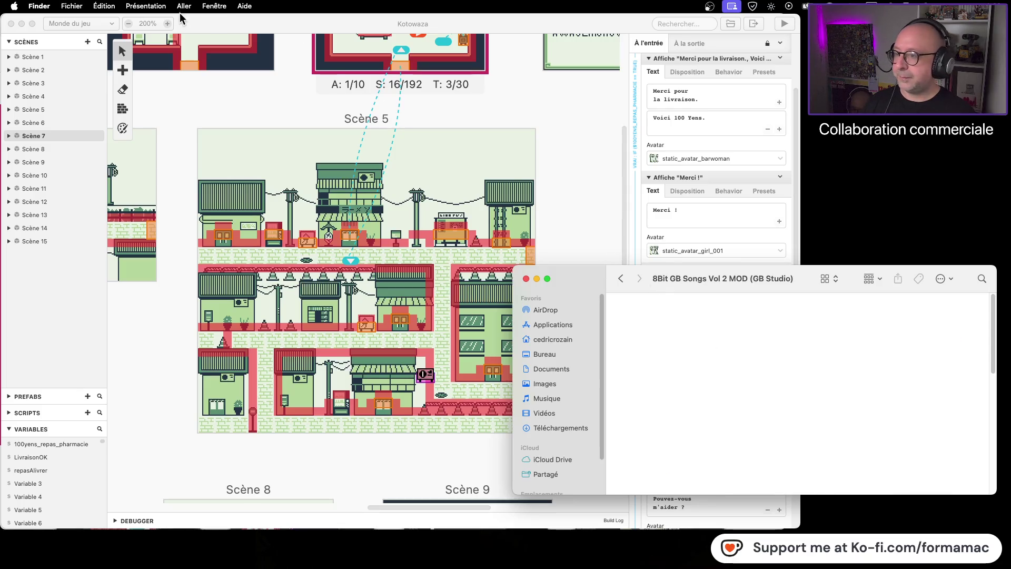
- Arrange the remaining icons by name and return to the SFX folder
click(146, 6)
mouse_move(245, 106)
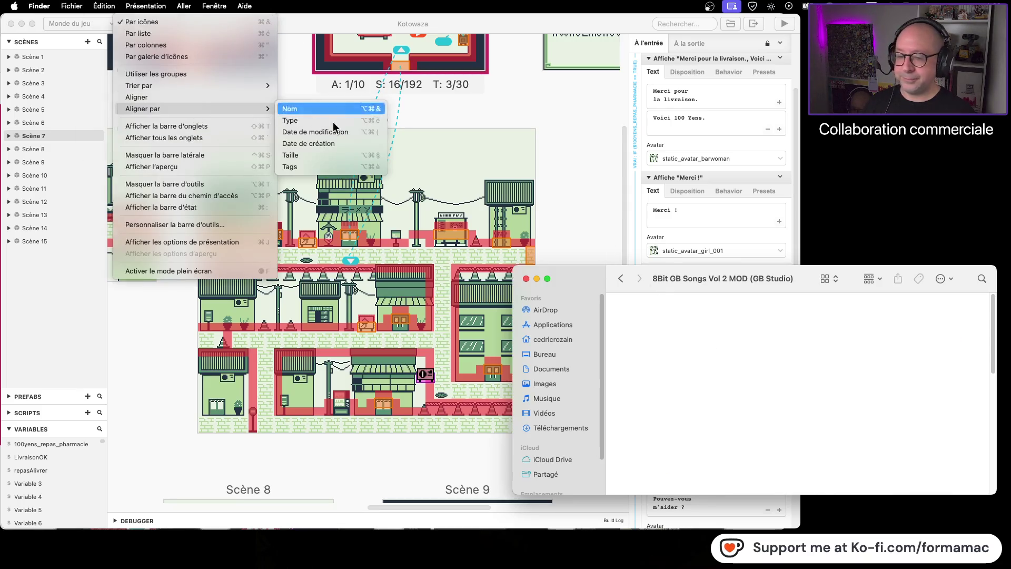
click(312, 115)
click(620, 280)
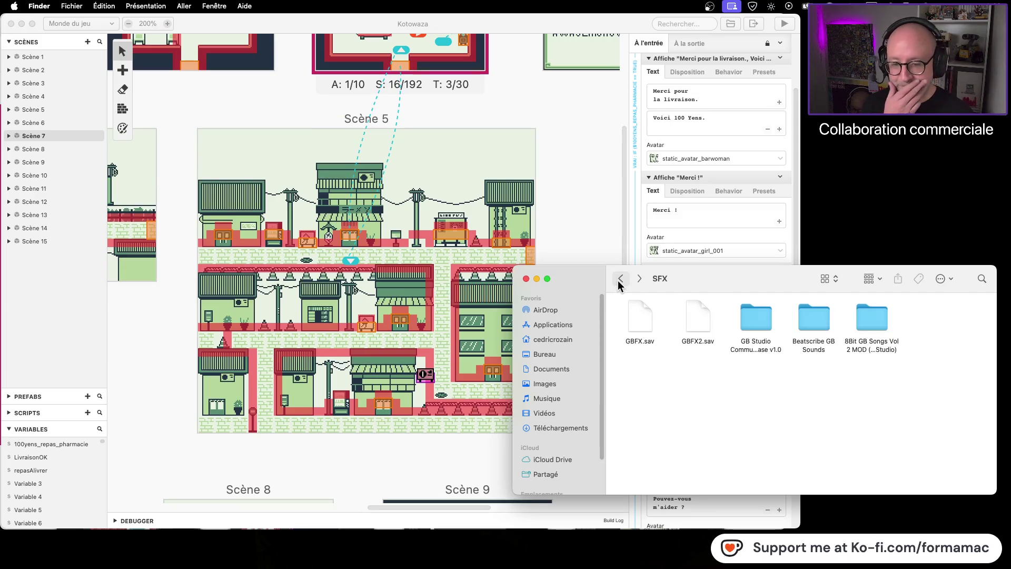
- Go back to Kotowaza GB Studio, enter Musiques, and open its 8Bit GB Songs Vol 2 MOD folder
click(620, 280)
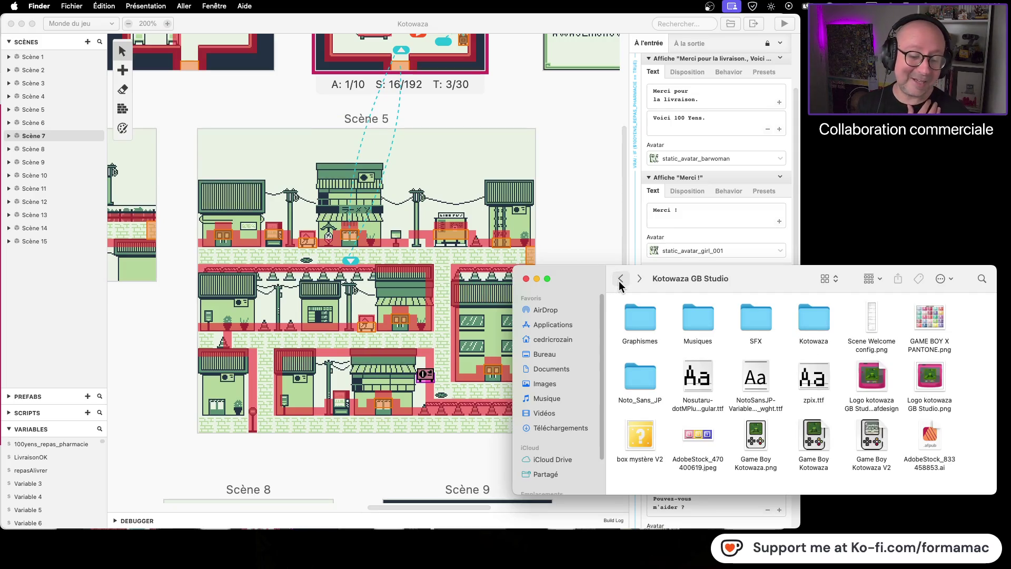
click(640, 278)
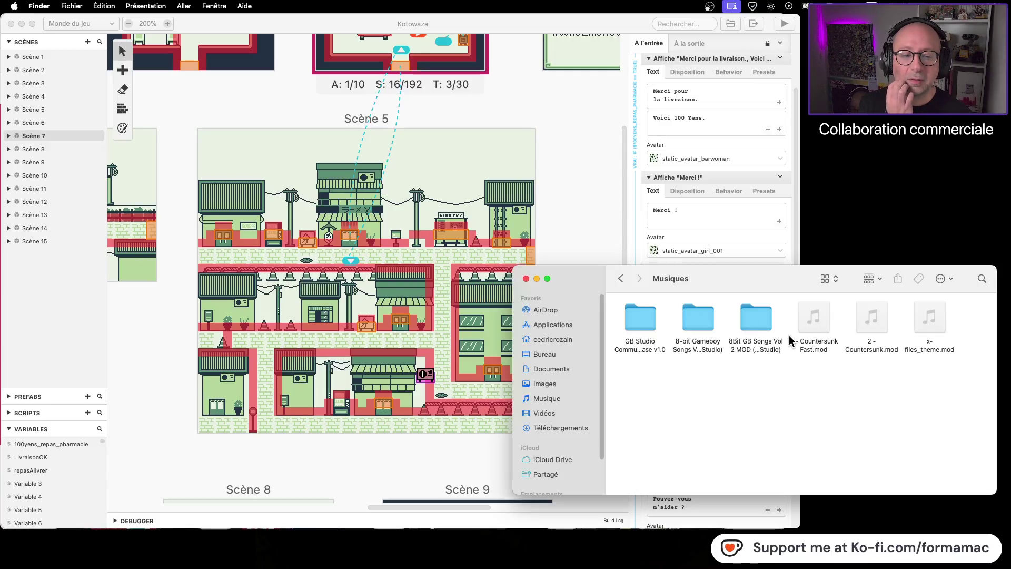
double_click(764, 327)
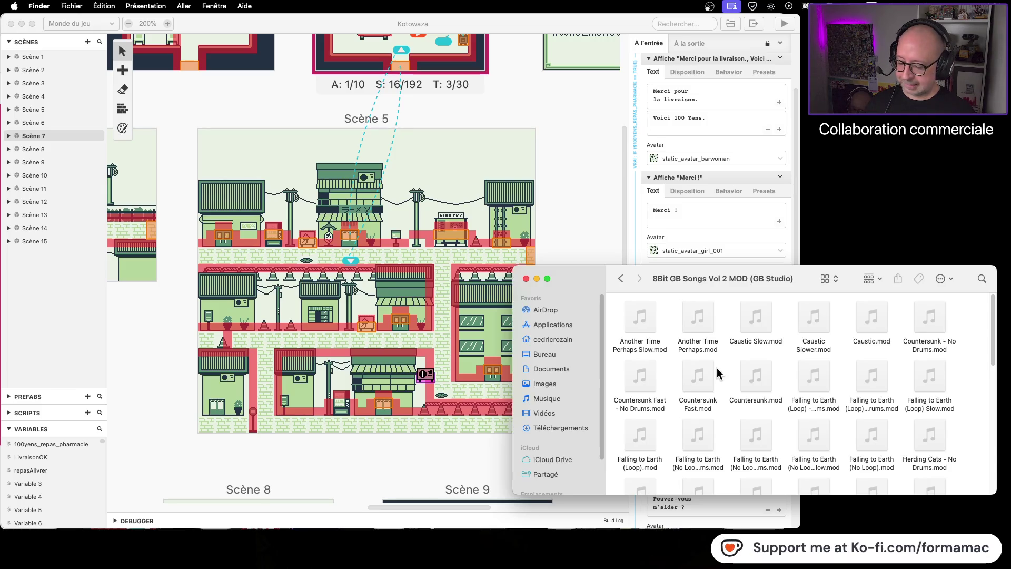
- Bring the Kotowaza project forward and centre Scène 4 on the world map
click(490, 23)
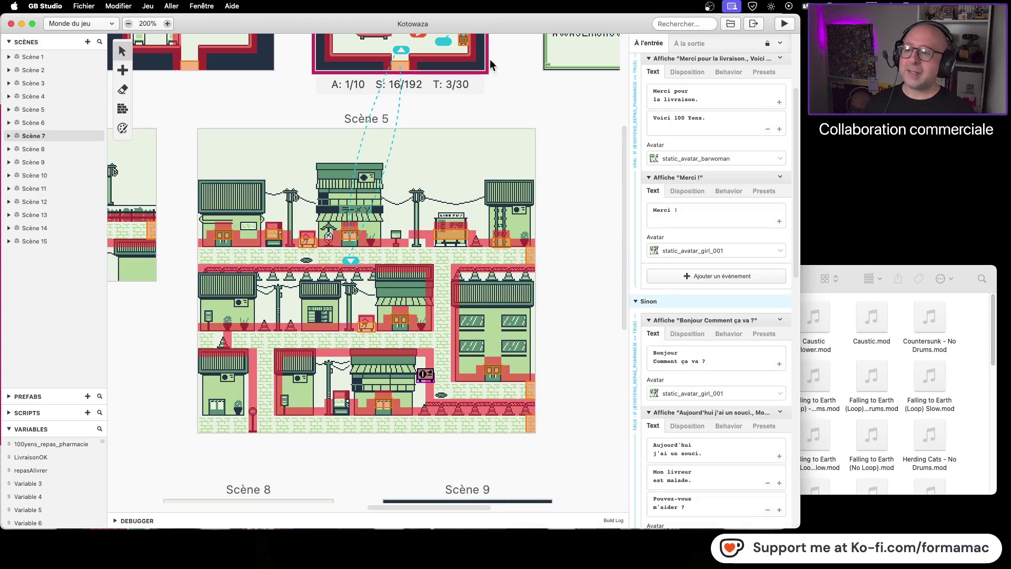
drag(169, 254, 625, 293)
mouse_move(260, 417)
mouse_down()
mouse_move(524, 406)
mouse_move(156, 406)
mouse_up()
click(350, 153)
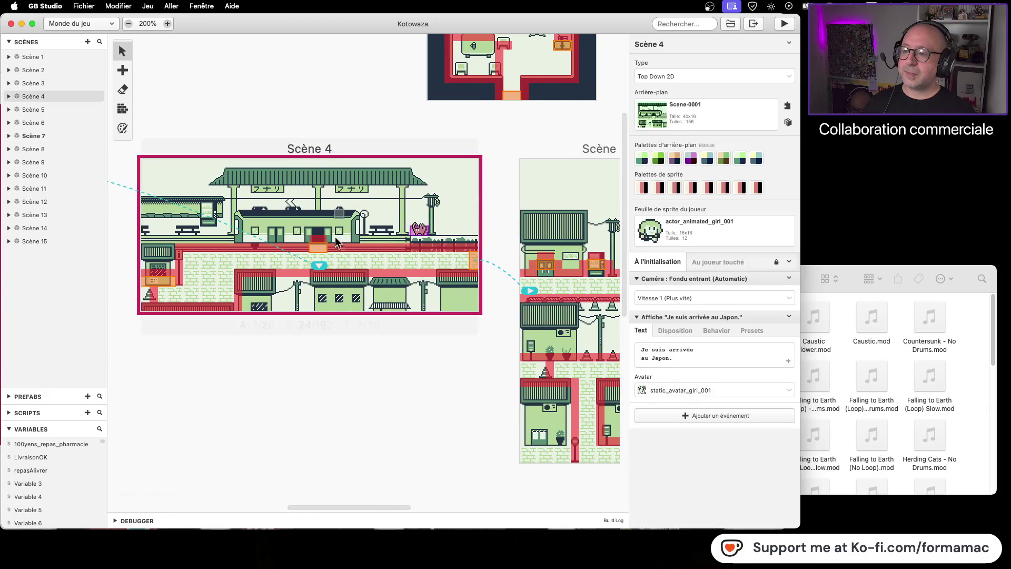
mouse_move(270, 416)
mouse_down()
mouse_move(410, 398)
mouse_move(411, 409)
mouse_up()
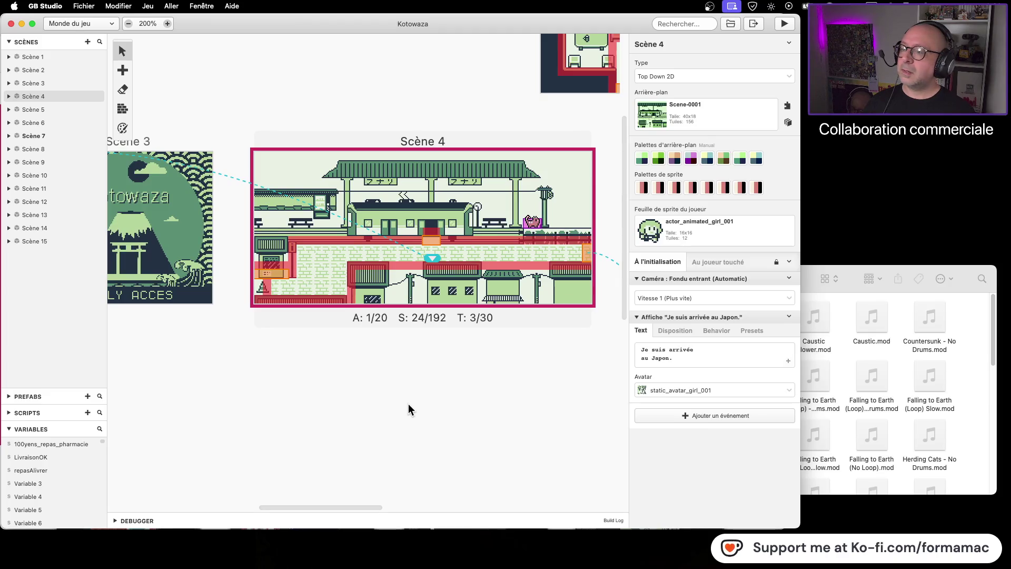
click(111, 23)
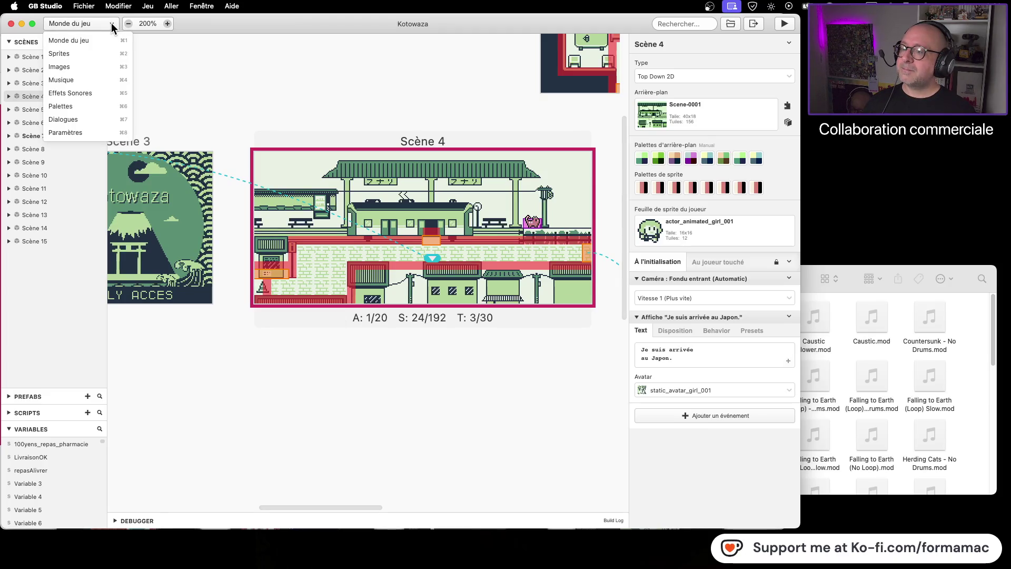
click(112, 23)
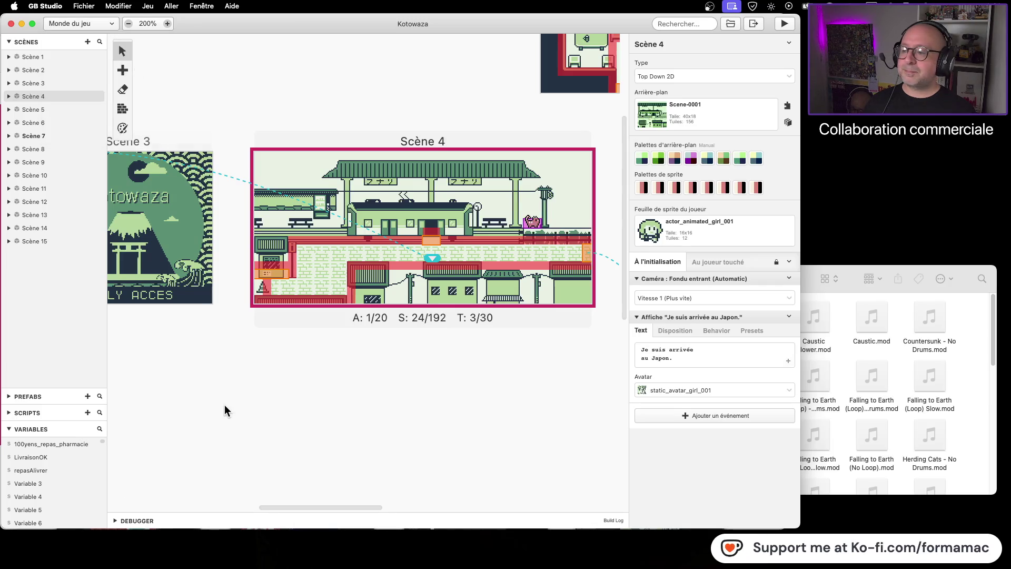
- Inspect the settings of Scène 2 and Scène 1
scroll(314, 220, left, 10)
click(277, 169)
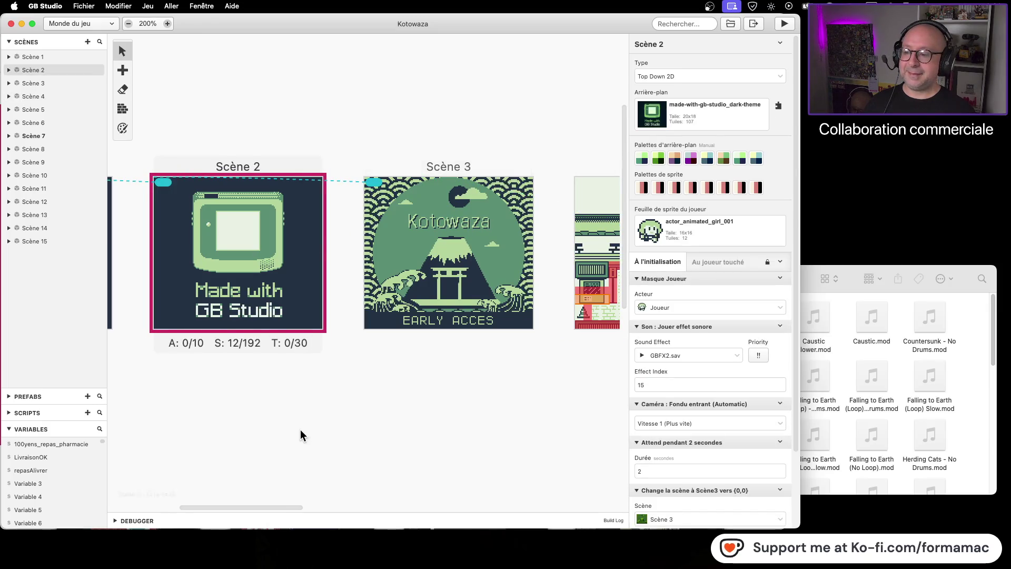
scroll(300, 434, left, 6)
click(270, 172)
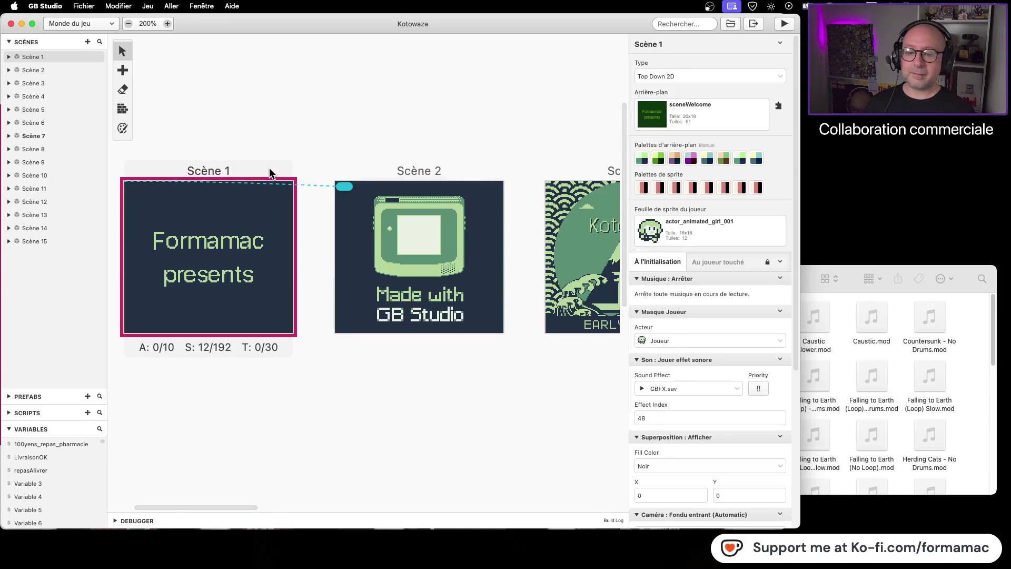
- Recheck Scène 2's events, then inspect Scène 3 and Scène 4
click(431, 188)
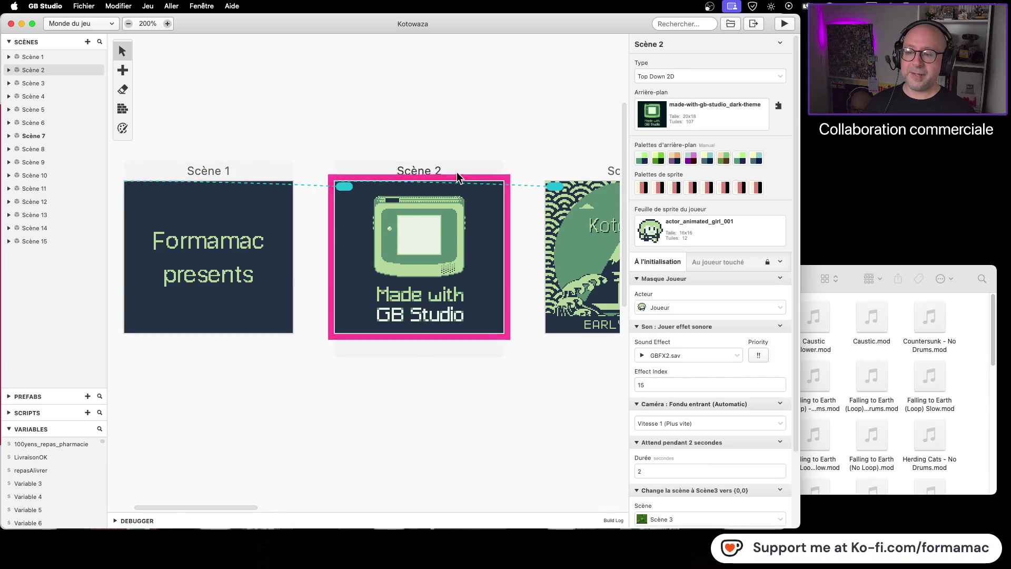
scroll(368, 400, right, 7)
click(414, 157)
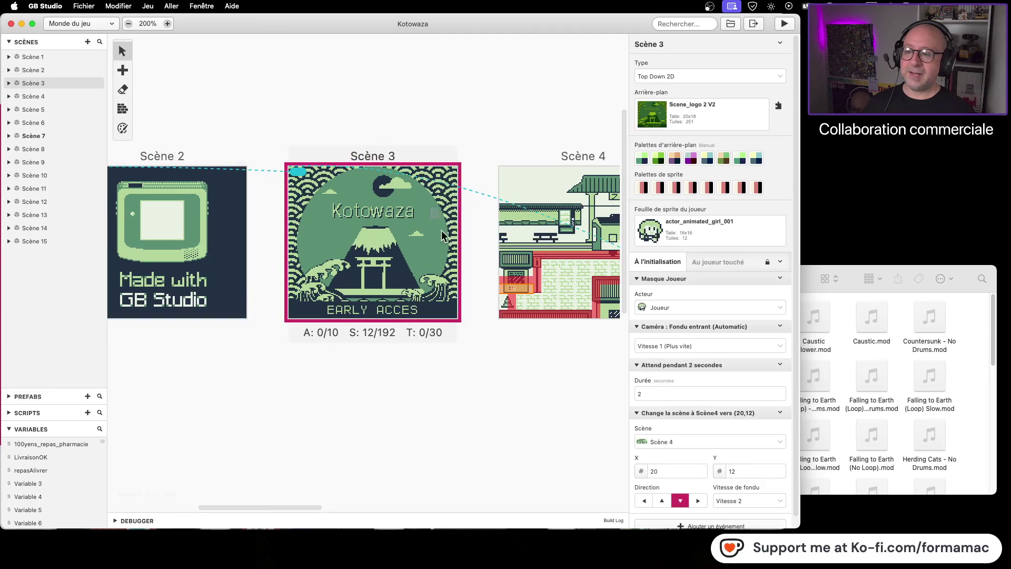
scroll(339, 425, right, 5)
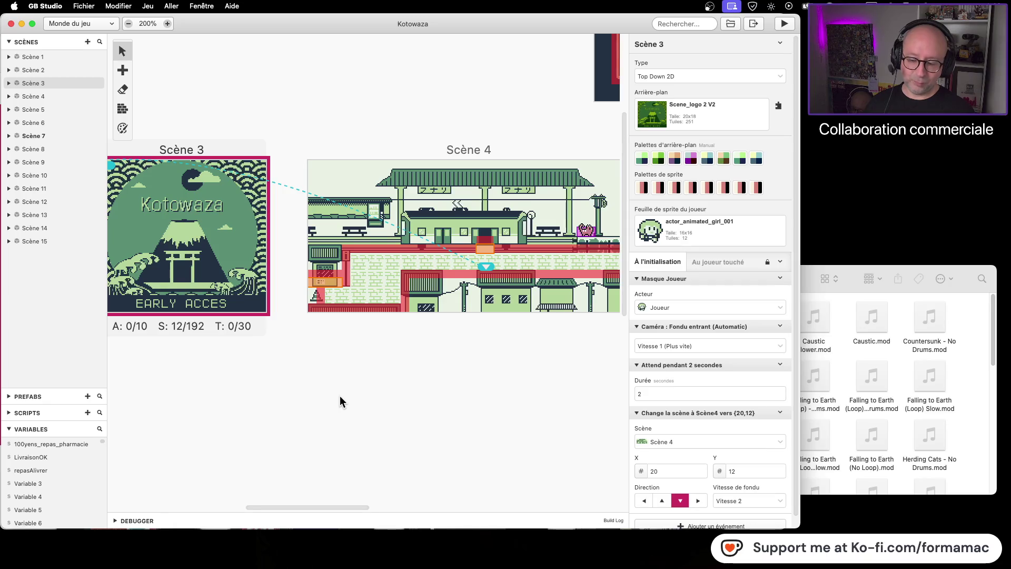
click(505, 153)
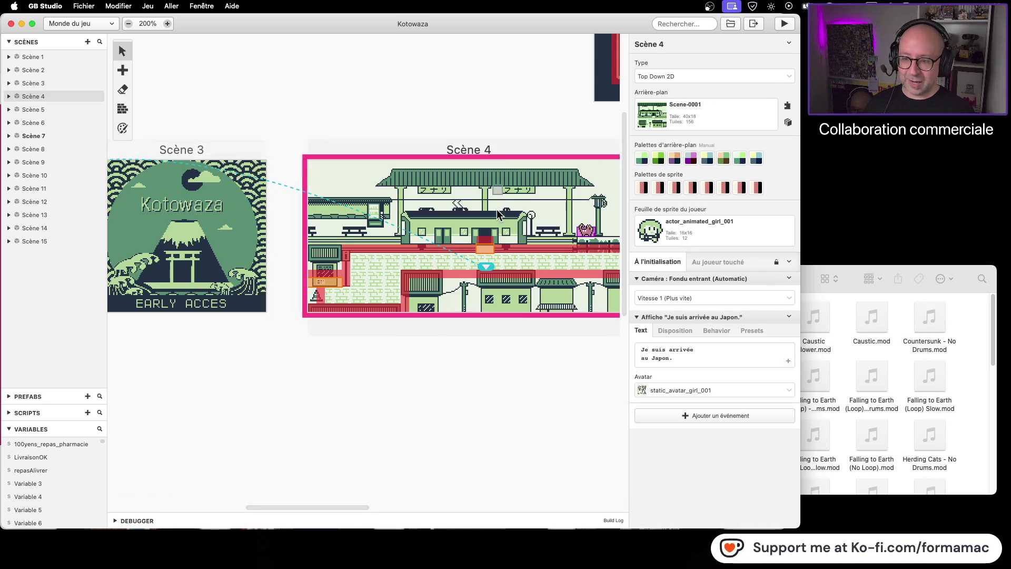
scroll(338, 412, right, 5)
scroll(338, 411, left, 2)
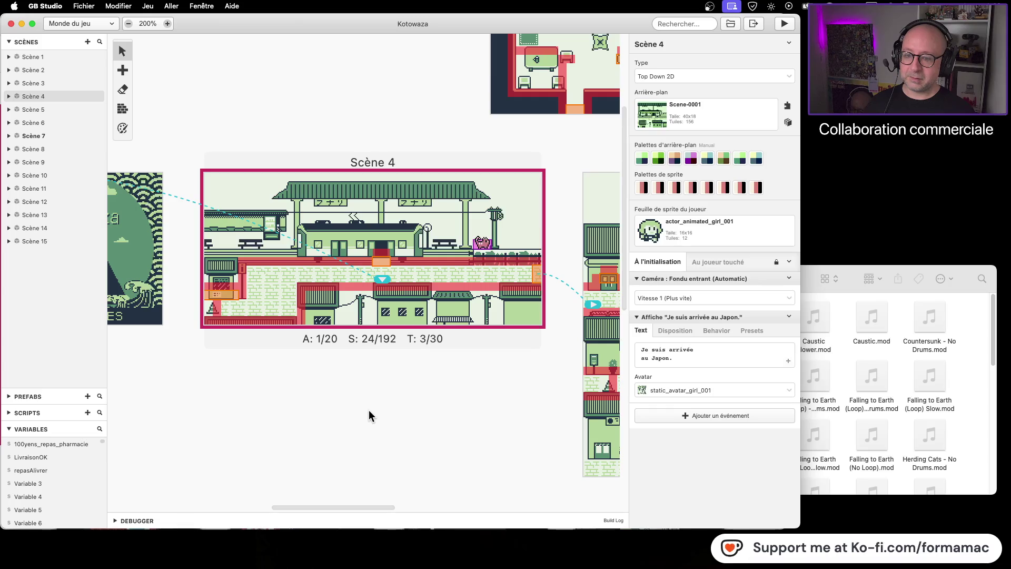
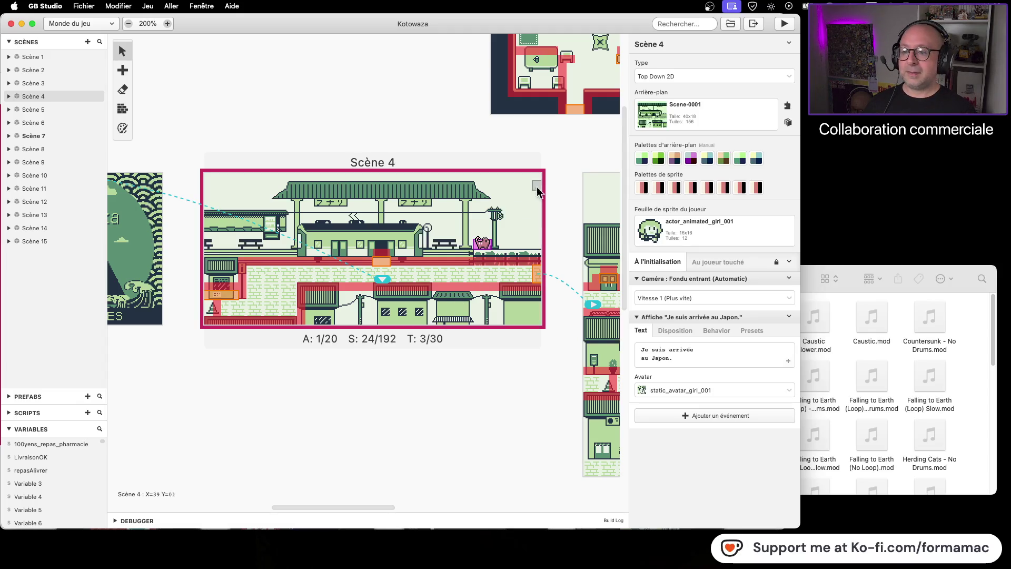
- Pan the world view around Scènes 4, 5, 11 and 13
scroll(494, 411, right, 5)
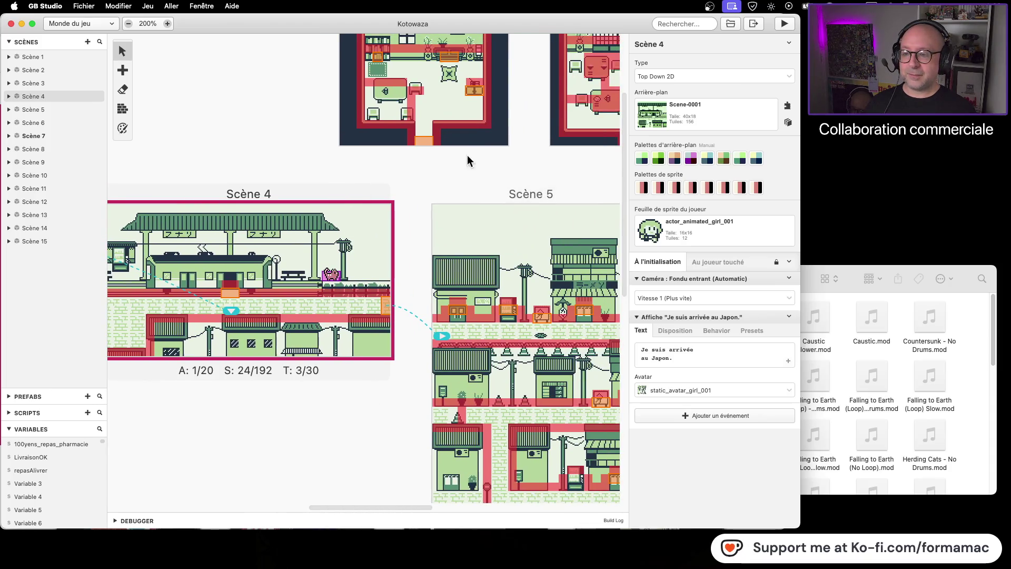
drag(555, 166, 300, 128)
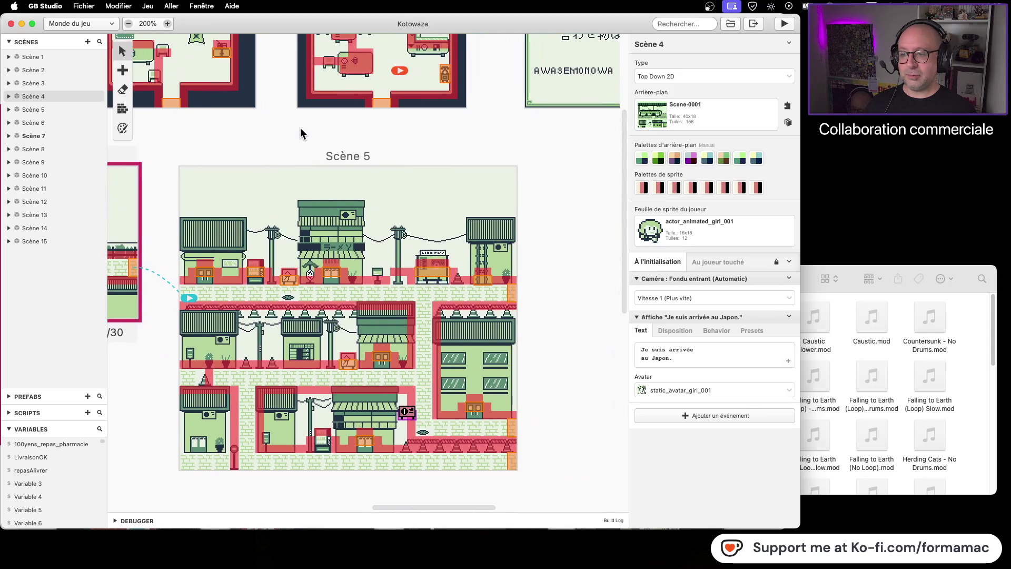
scroll(521, 263, right, 5)
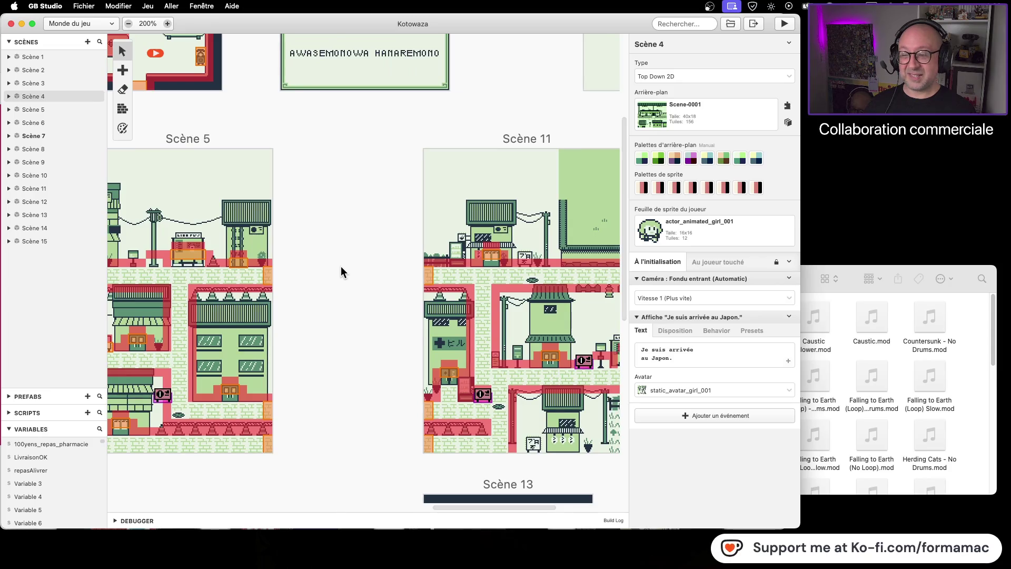
drag(327, 266, 485, 253)
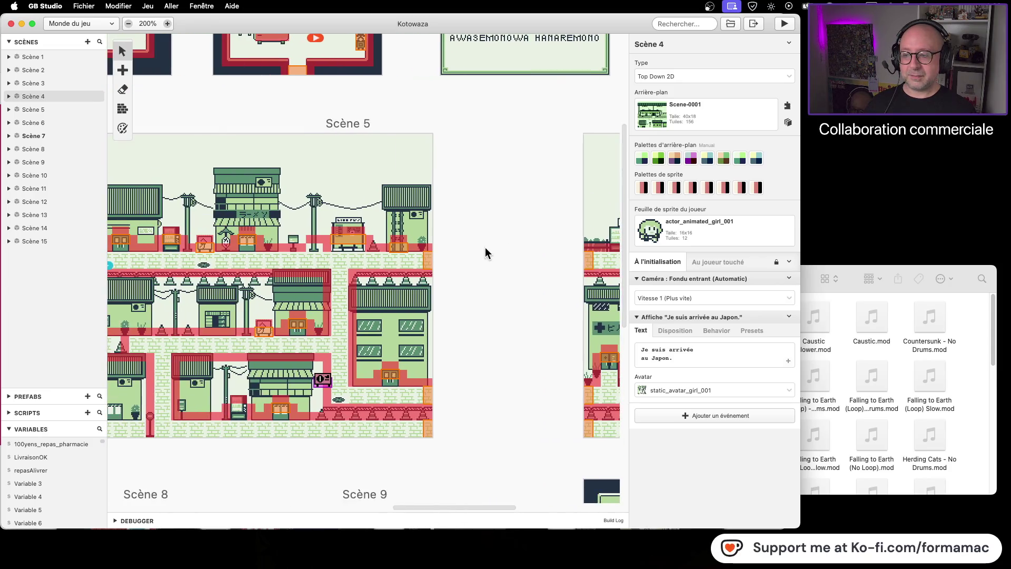
scroll(378, 181, left, 10)
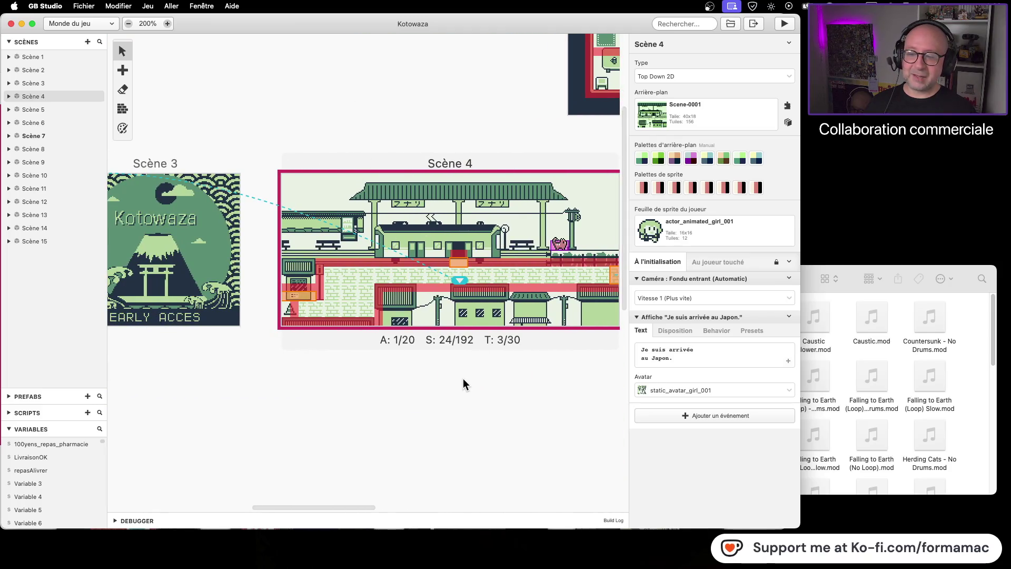
drag(509, 414, 373, 420)
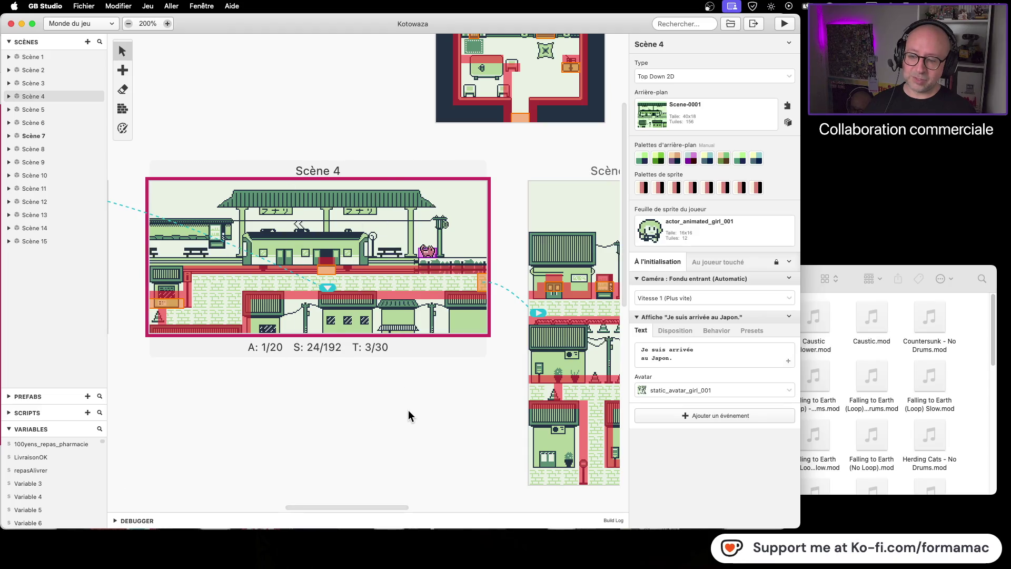
drag(437, 408, 176, 412)
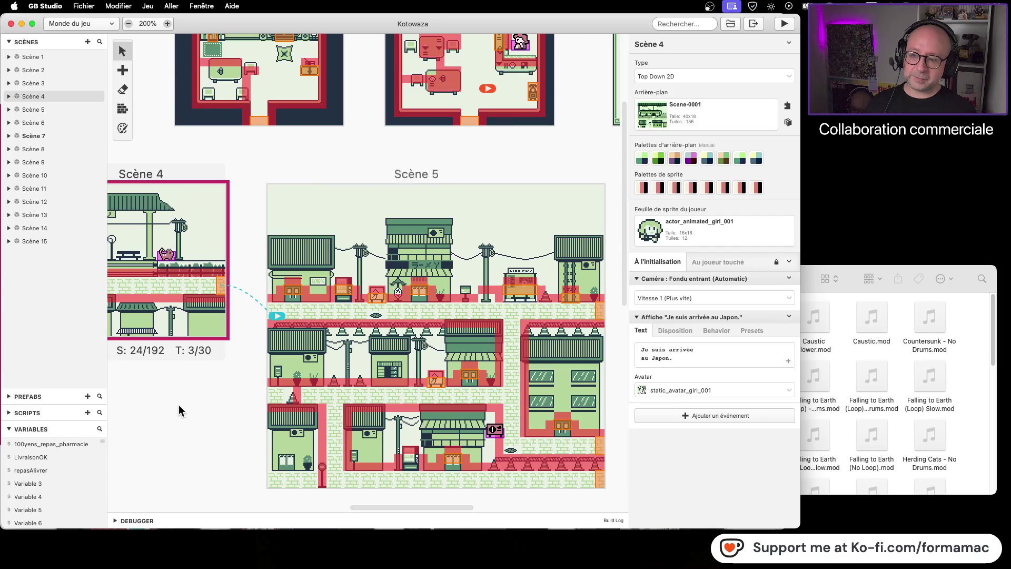
scroll(551, 145, right, 5)
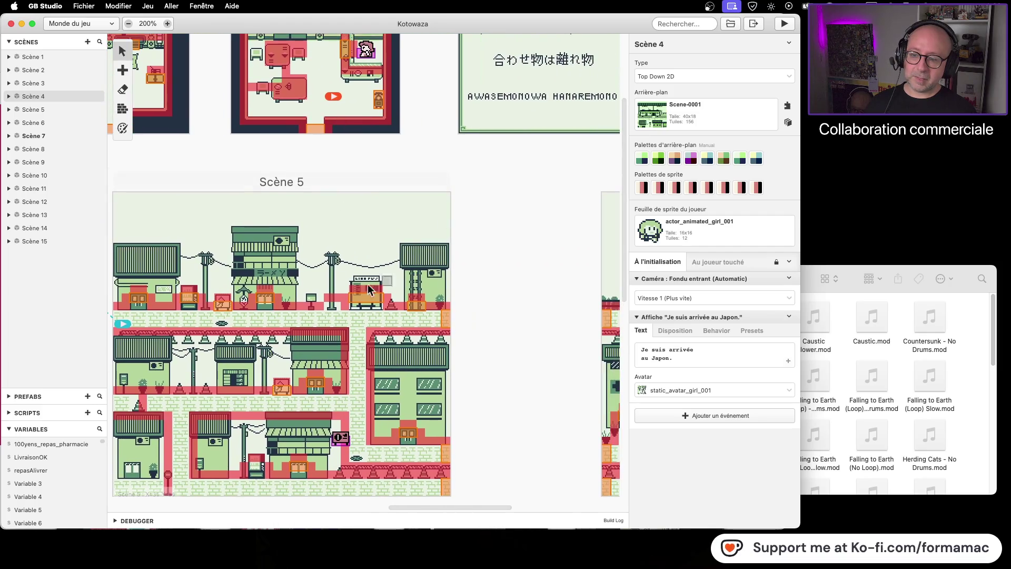
scroll(437, 274, right, 2)
drag(387, 255, 216, 223)
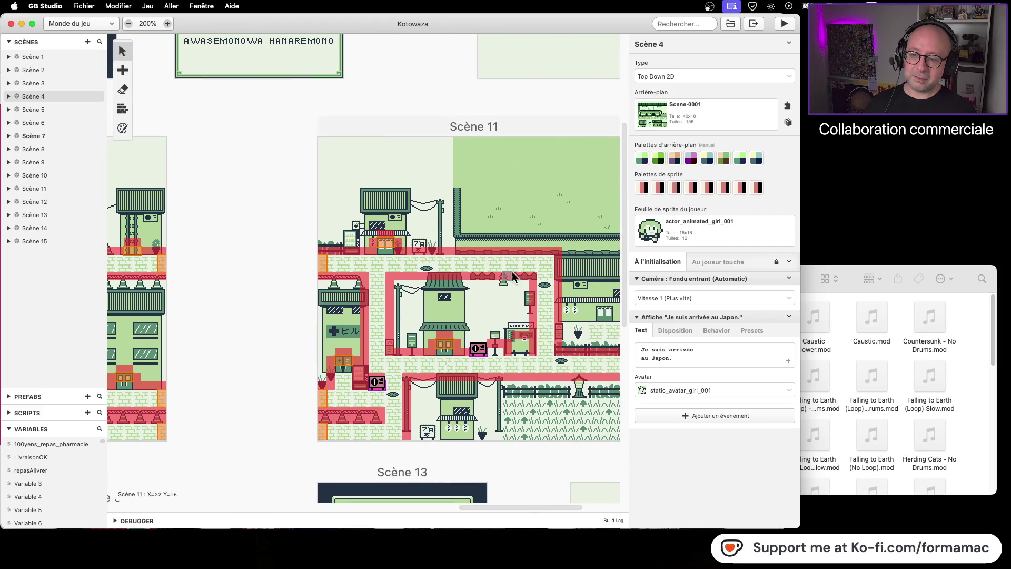
scroll(534, 273, right, 5)
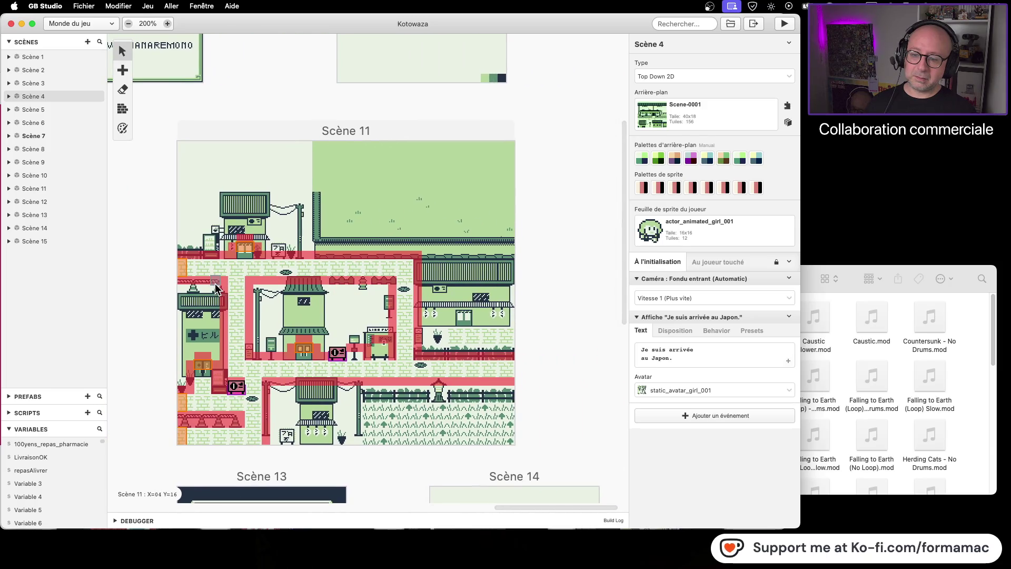
scroll(356, 183, left, 5)
scroll(356, 182, down, 3)
scroll(356, 183, down, 3)
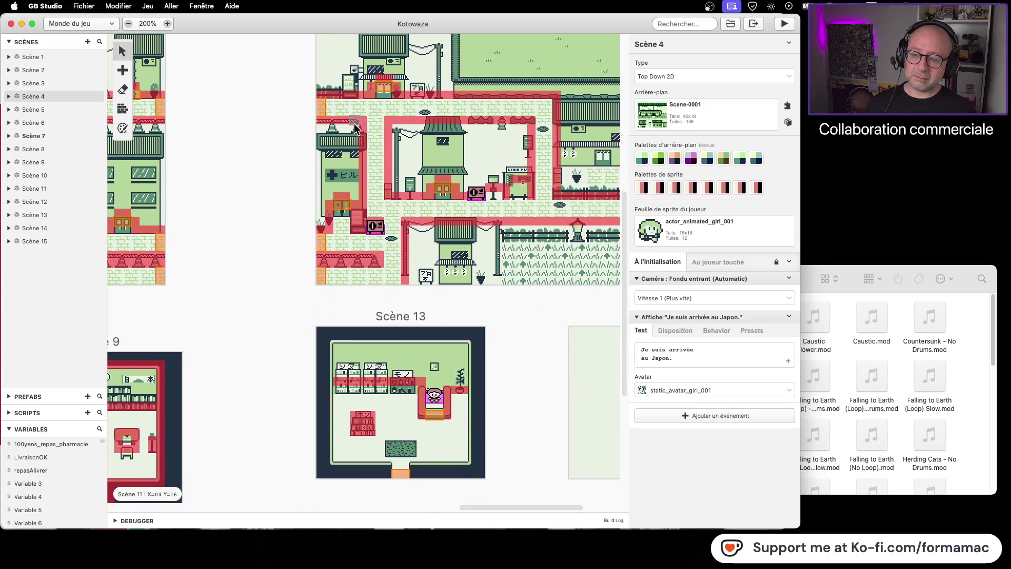
scroll(271, 212, up, 5)
scroll(272, 211, left, 3)
scroll(272, 212, up, 5)
scroll(316, 232, left, 3)
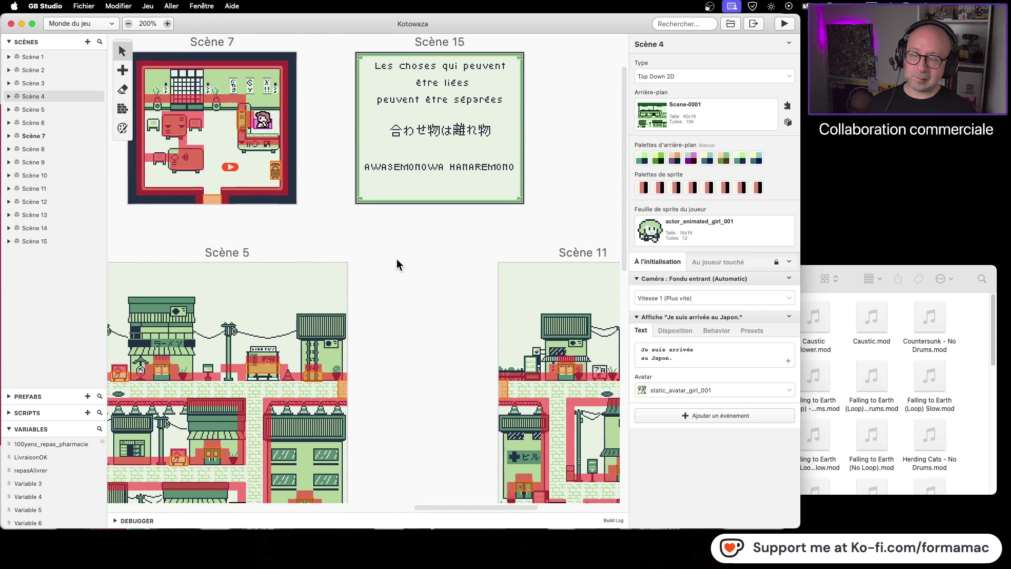
scroll(384, 307, down, 6)
scroll(385, 307, left, 4)
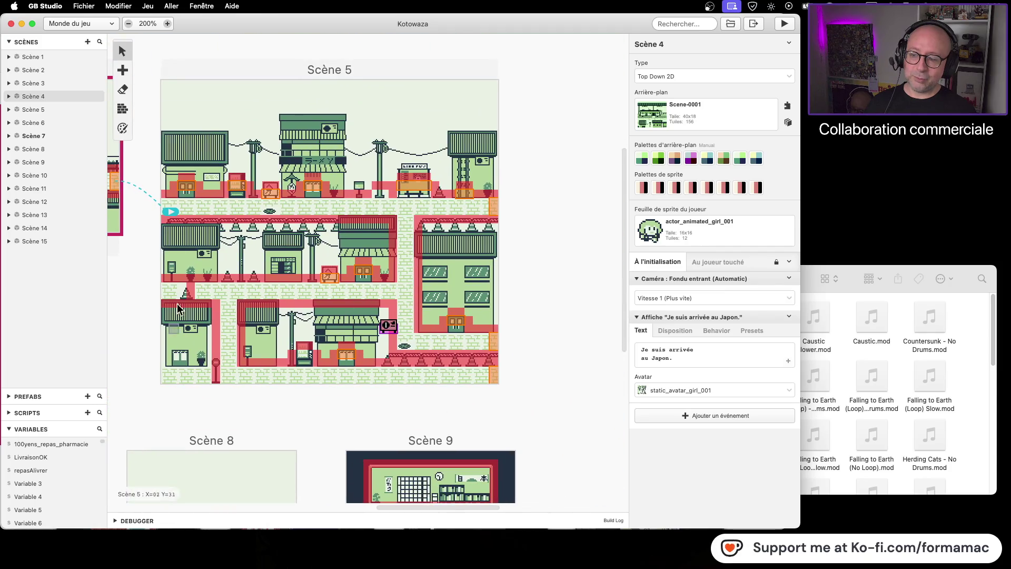
scroll(420, 345, left, 6)
scroll(420, 345, up, 1)
scroll(420, 340, left, 4)
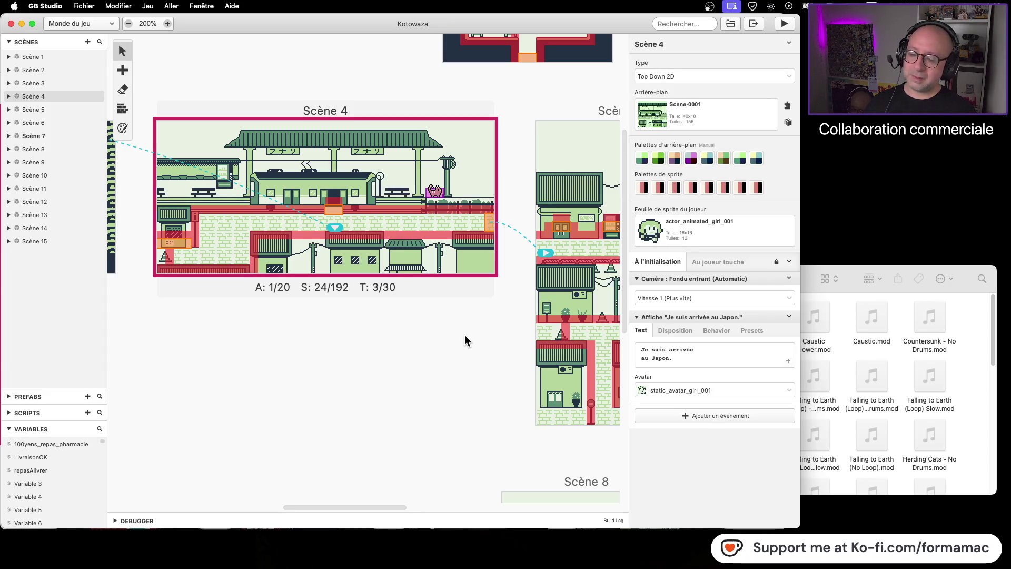
scroll(421, 354, up, 3)
scroll(422, 354, left, 1)
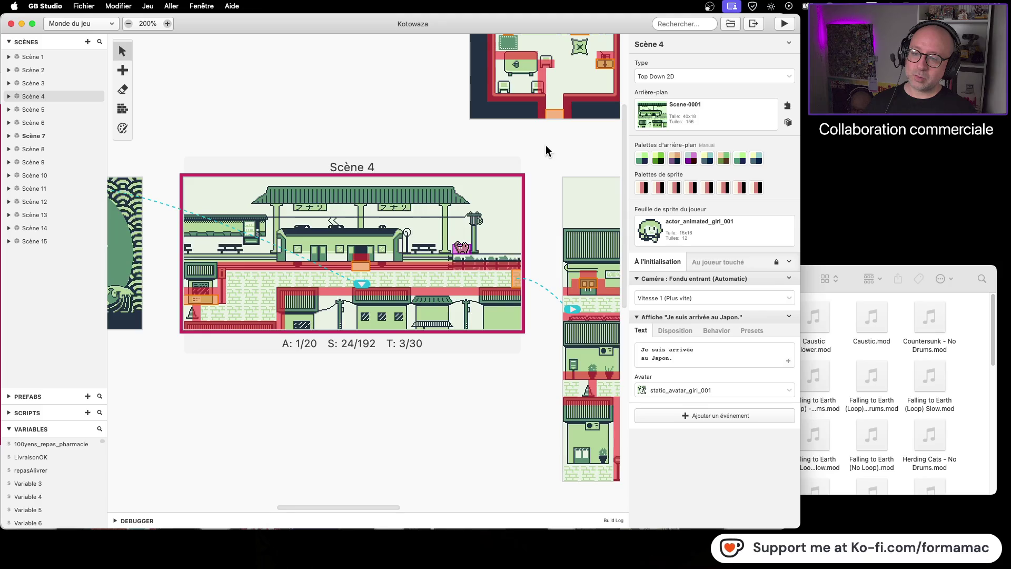
- Open a new Finder window on the Kotowaza project's assets > music folder
click(869, 180)
click(854, 273)
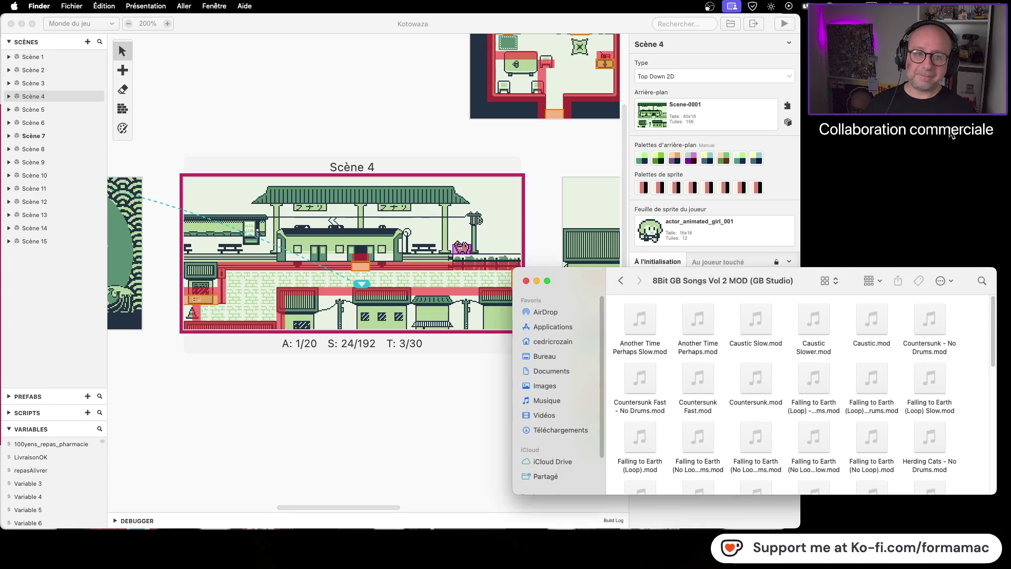
key(super+n)
double_click(566, 214)
double_click(744, 213)
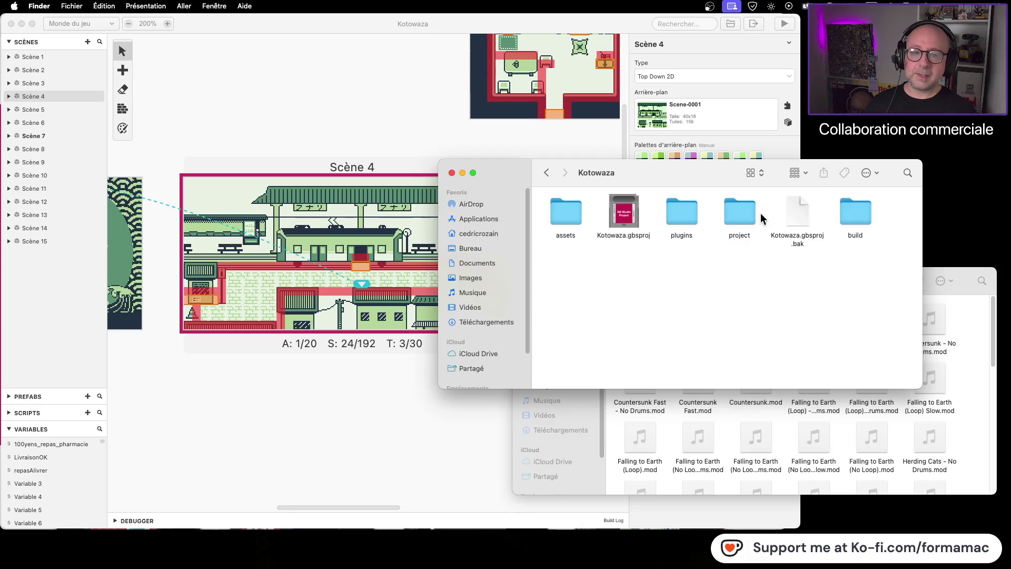
double_click(566, 213)
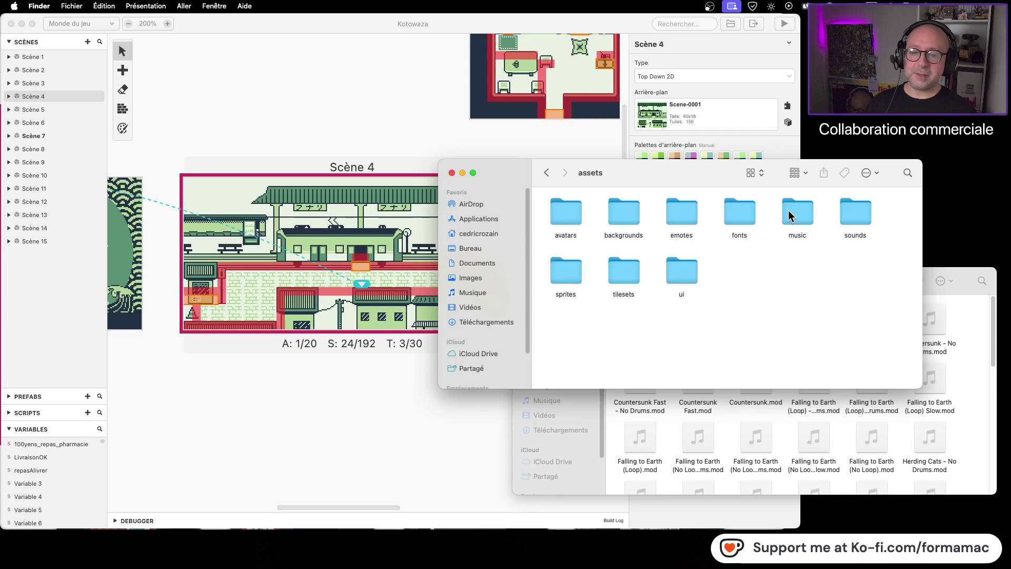
double_click(798, 210)
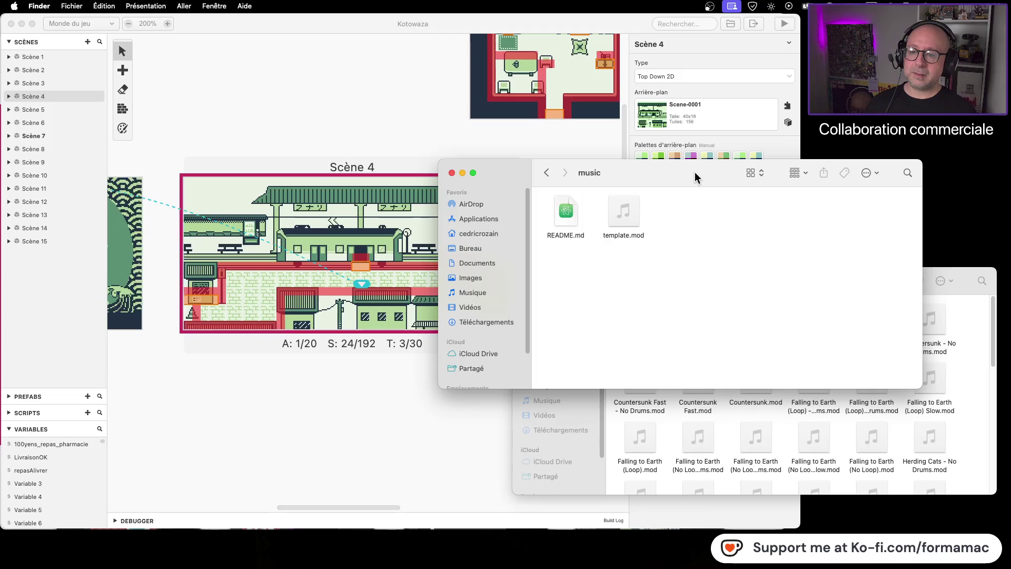
mouse_move(694, 172)
mouse_down()
mouse_move(570, 85)
mouse_move(519, 100)
mouse_up()
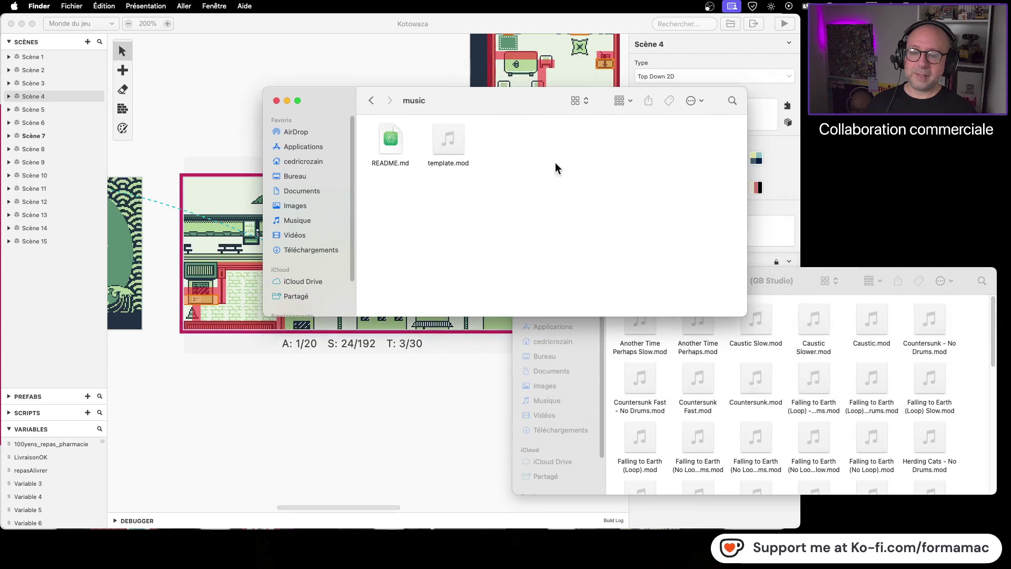
- Copy all tracks from the 8Bit GB Songs folder into the music folder
click(967, 403)
scroll(965, 403, down, 5)
scroll(952, 401, down, 3)
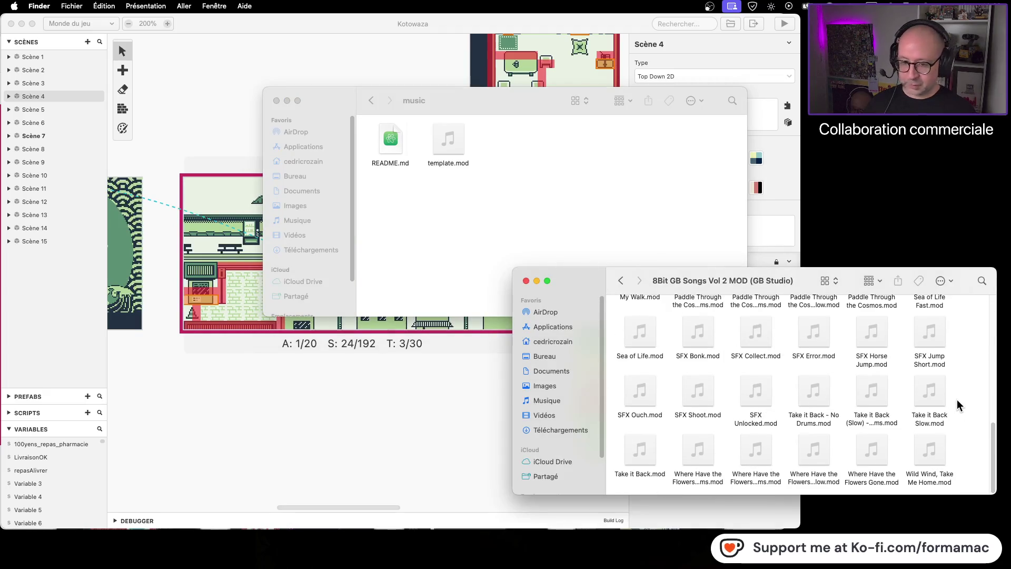
key(super+a)
click(480, 212)
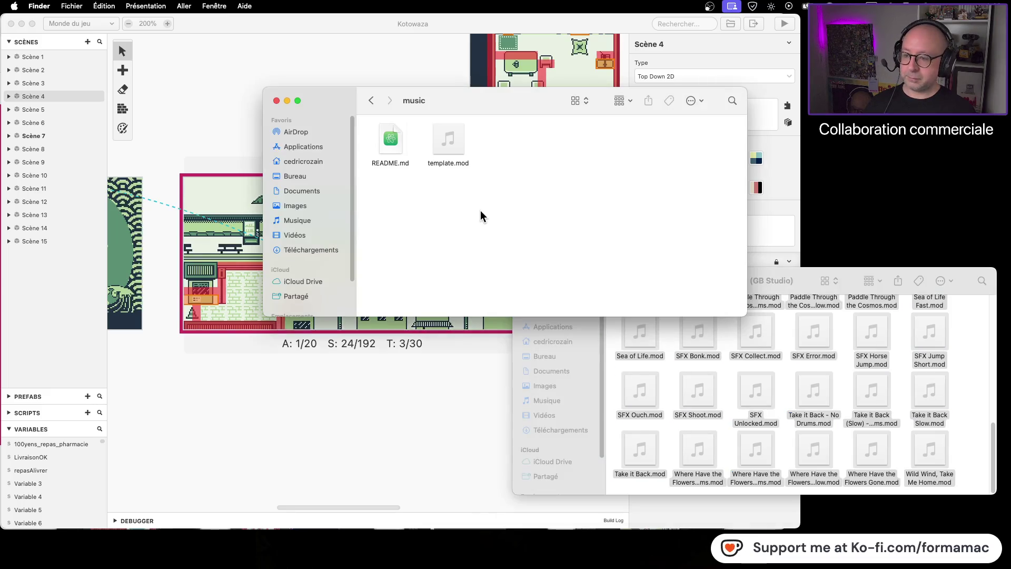
key(super+v)
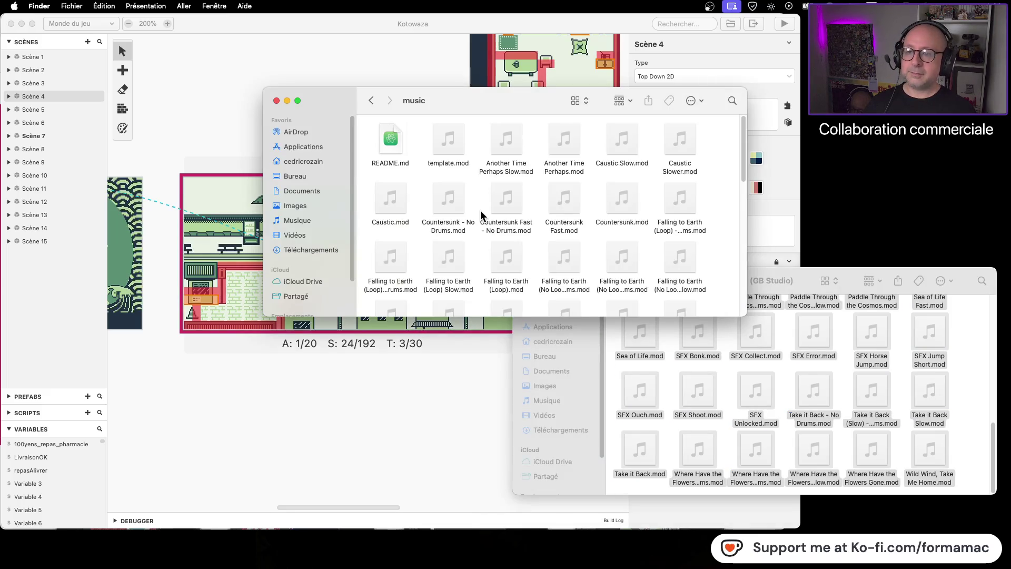
- Move the song pack and music windows aside and return to GB Studio
click(731, 282)
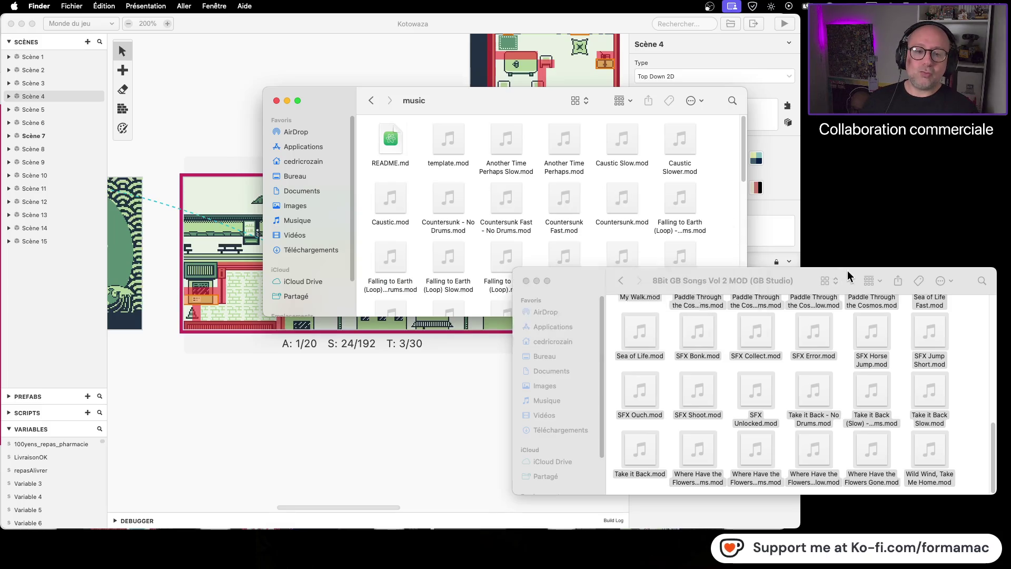
drag(732, 281, 731, 327)
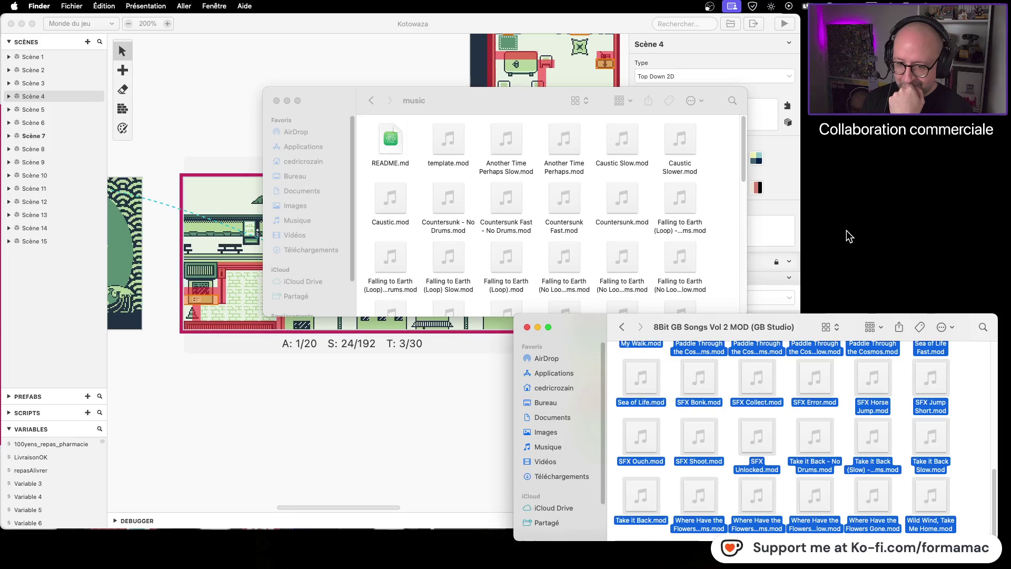
mouse_move(472, 99)
mouse_down()
mouse_move(760, 118)
mouse_move(726, 115)
mouse_up()
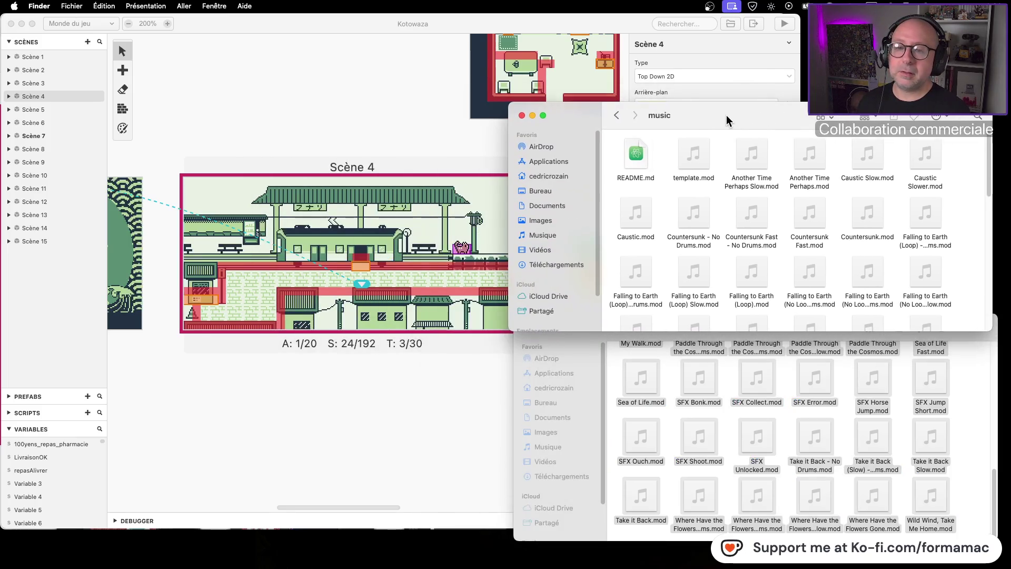
drag(711, 112, 718, 201)
click(604, 23)
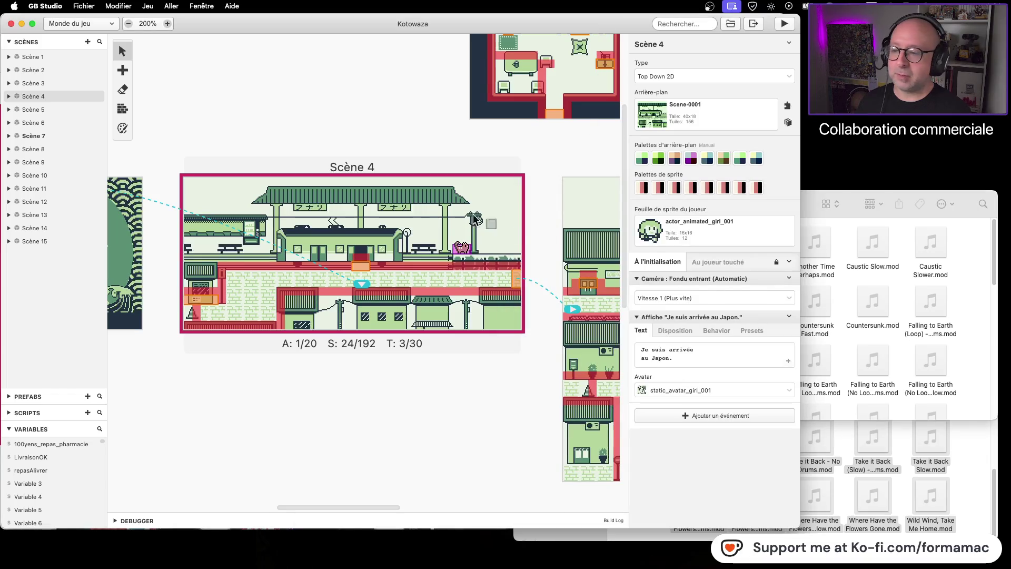
- Hide GB Studio and reopen Kotowaza.gbsproj from the Kotowaza project folder
click(395, 102)
key(super+h)
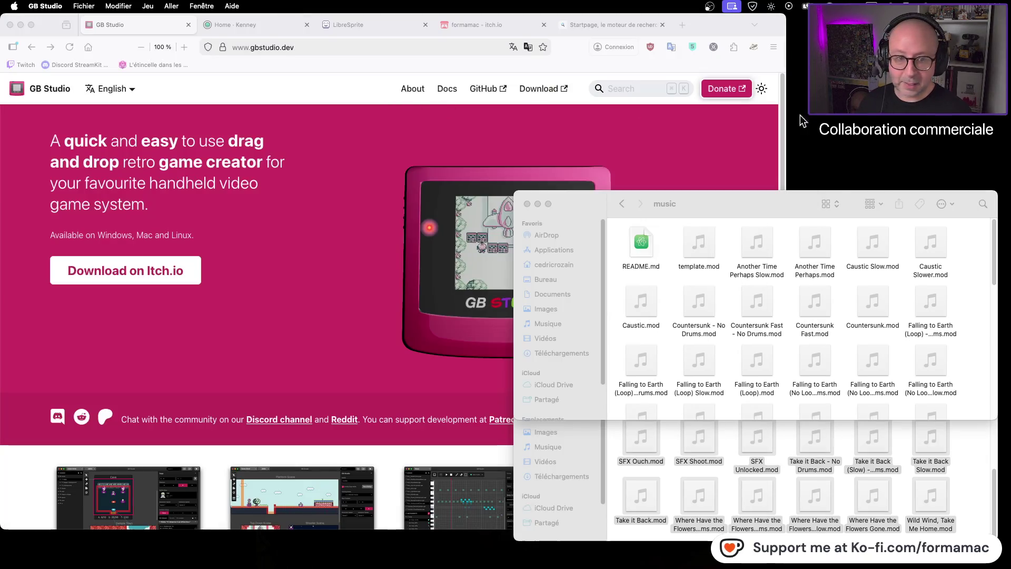
key(super+n)
double_click(557, 213)
click(730, 214)
double_click(730, 214)
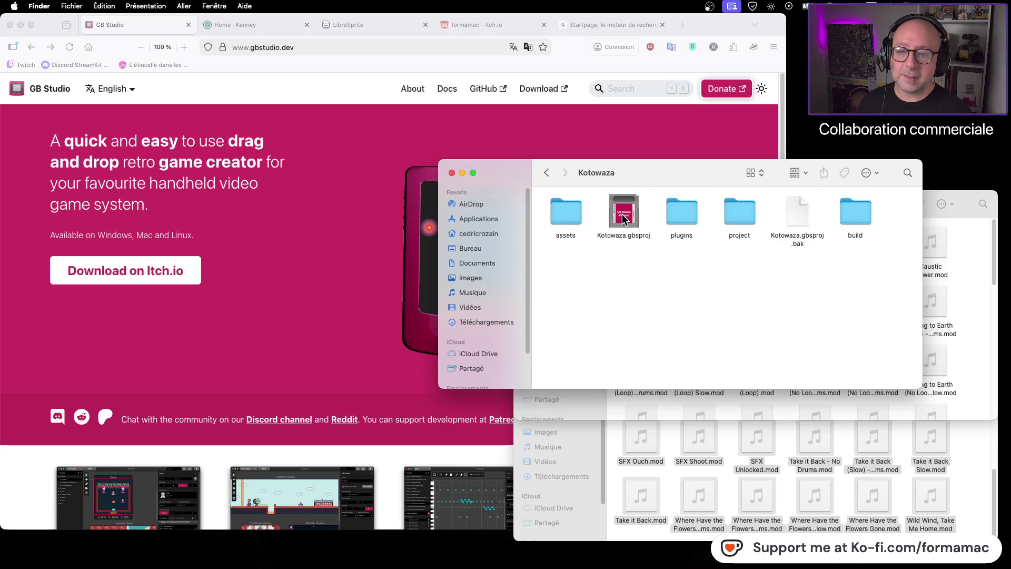
double_click(622, 214)
- Close the Finder window, select Scène 4 and open Ajouter un événement
click(614, 216)
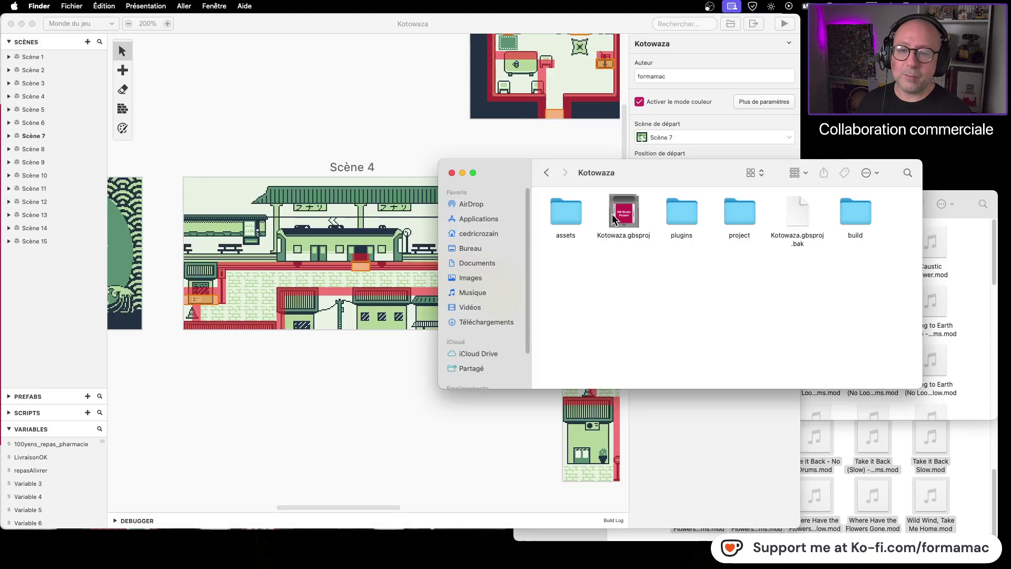
click(452, 173)
click(417, 445)
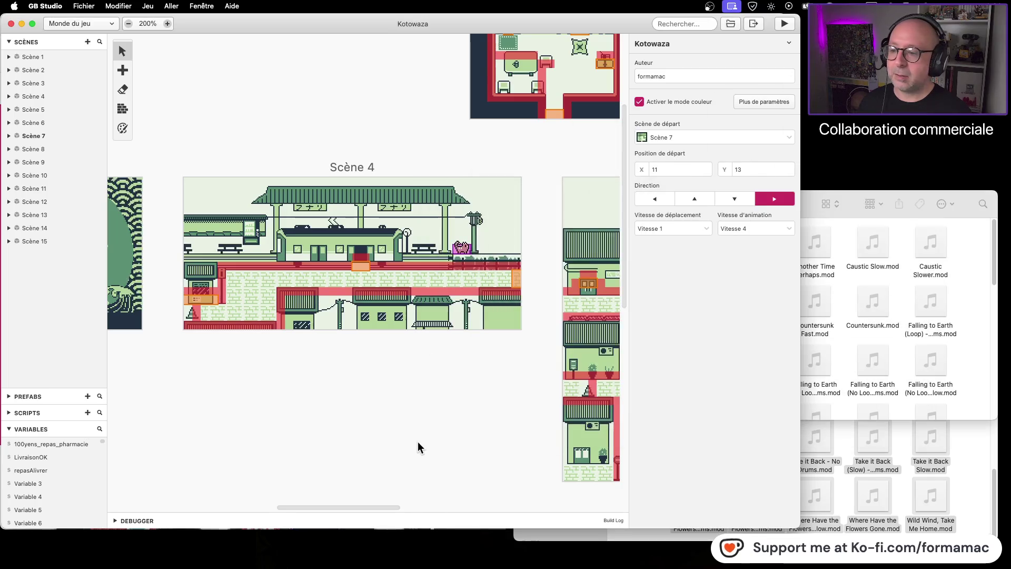
click(432, 163)
click(727, 420)
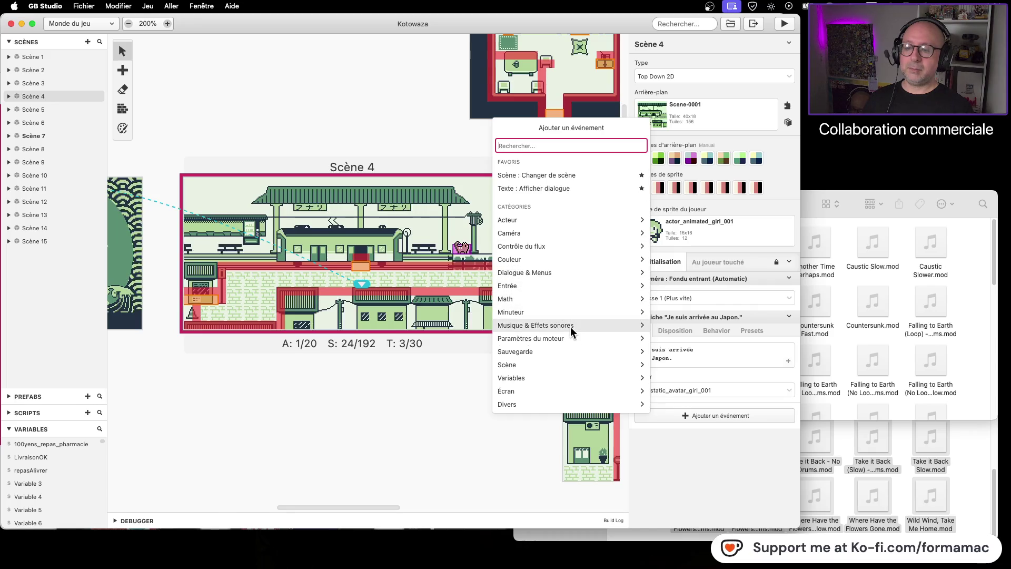
- Add a Musique : Jouer morceau event and find its Song list empty
click(571, 326)
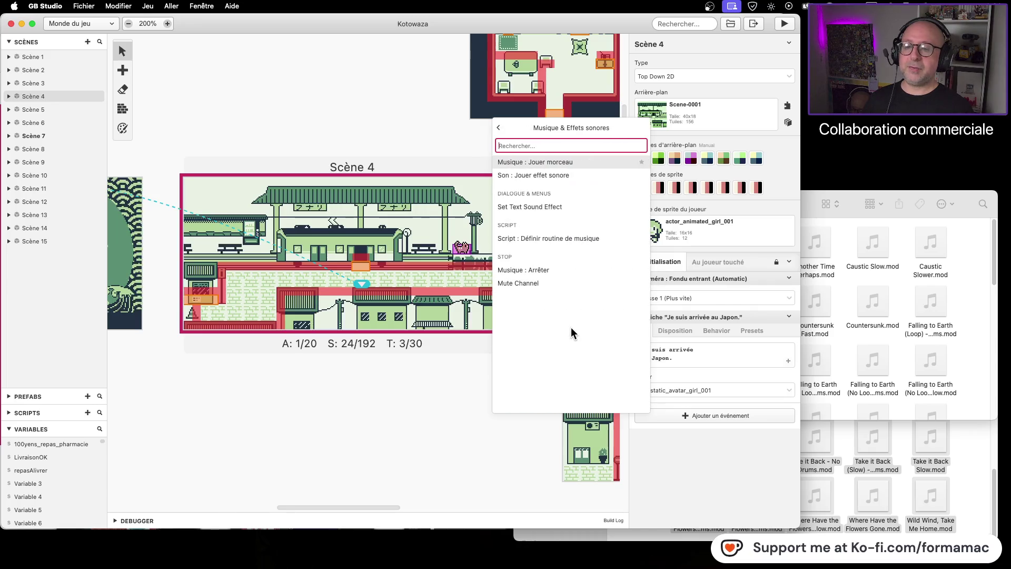
click(594, 162)
click(684, 438)
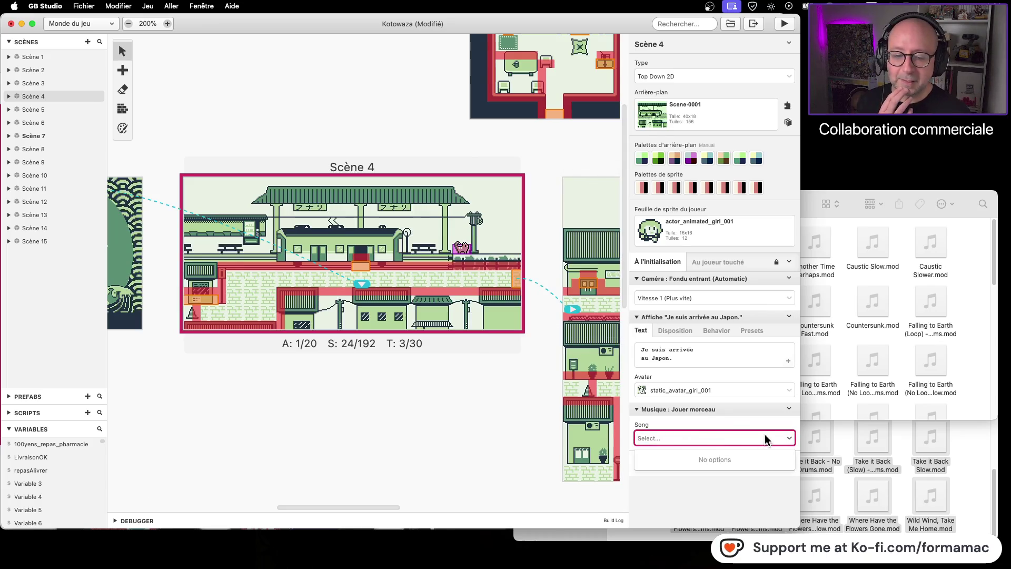
click(792, 437)
click(791, 437)
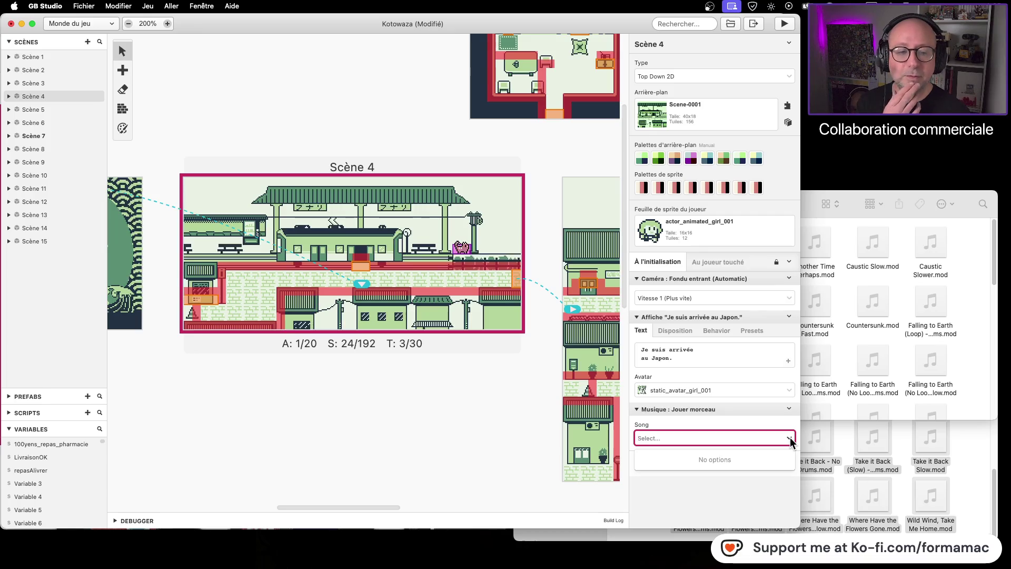
click(790, 438)
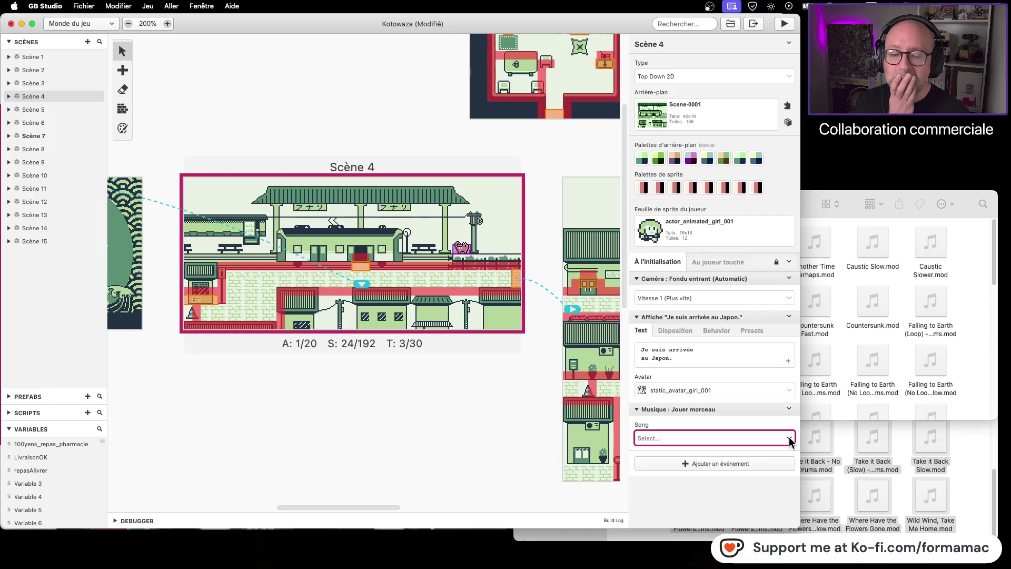
- Check the music folder and the Musique view, then return to Monde du jeu
click(984, 327)
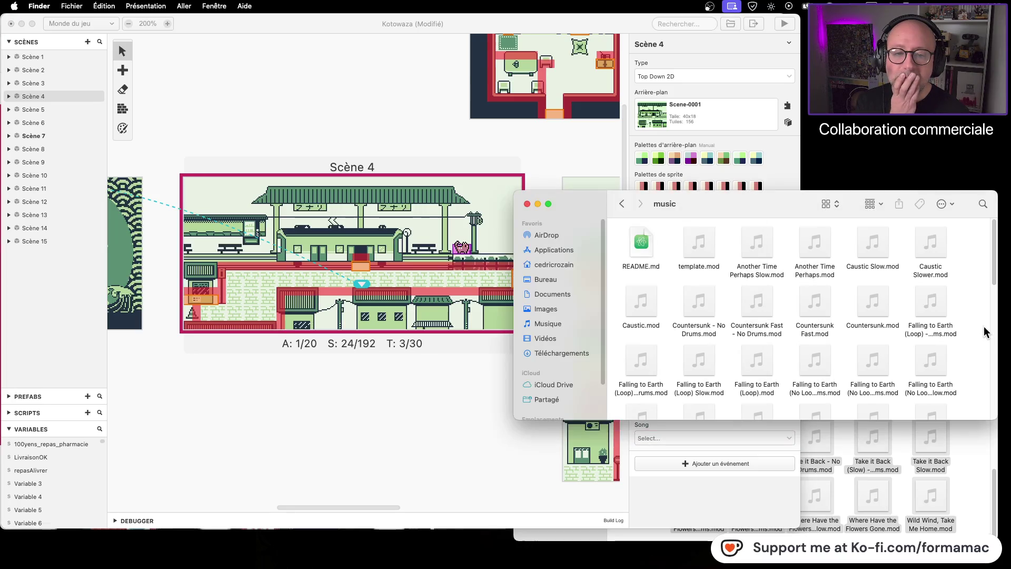
mouse_move(703, 251)
click(412, 149)
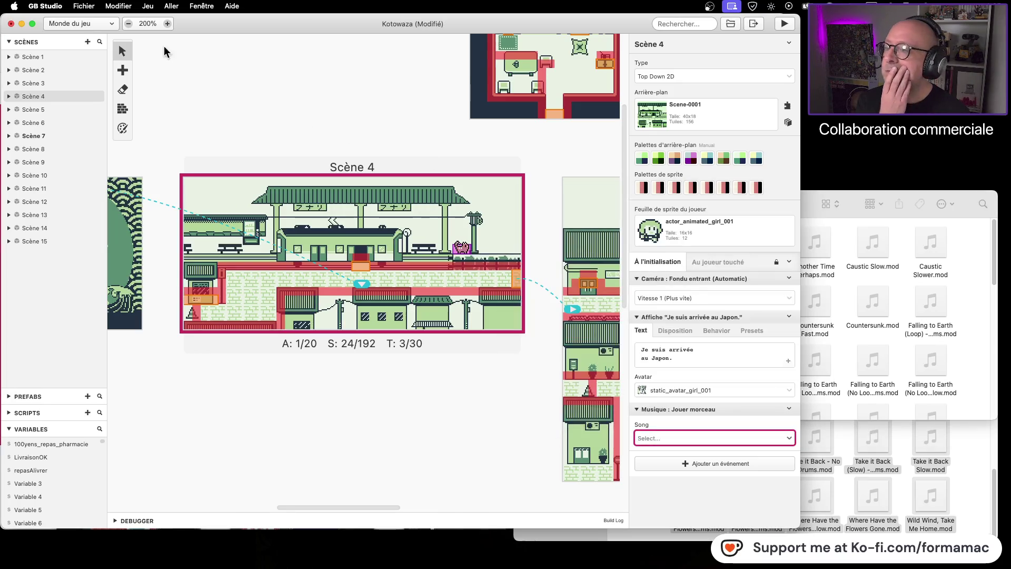
click(59, 26)
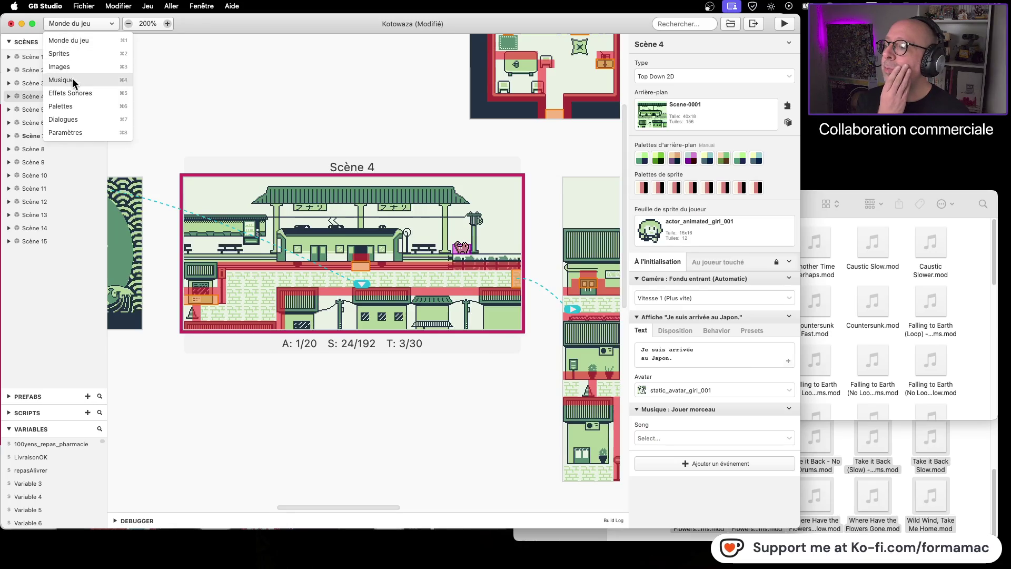
click(71, 78)
click(80, 24)
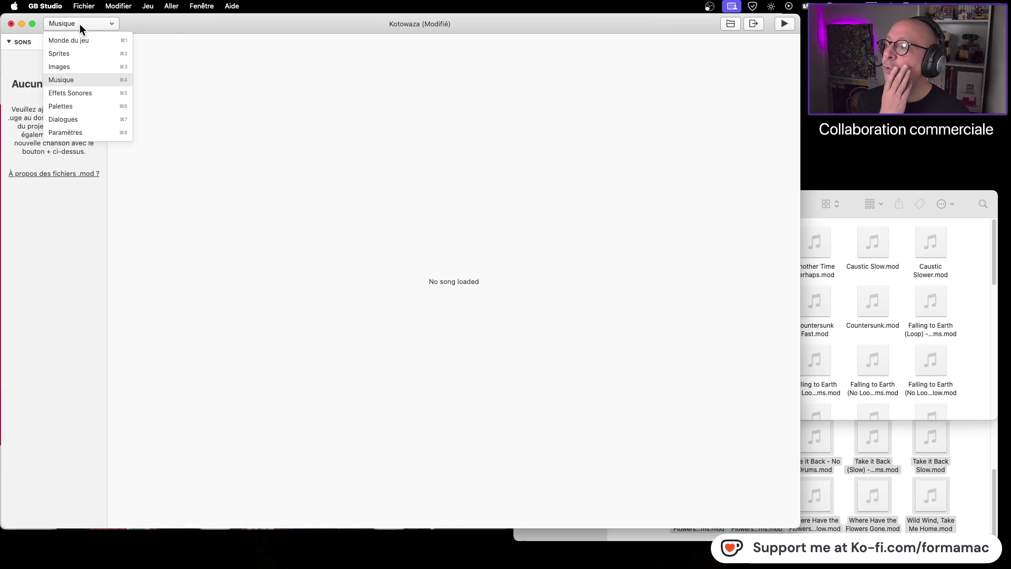
click(80, 40)
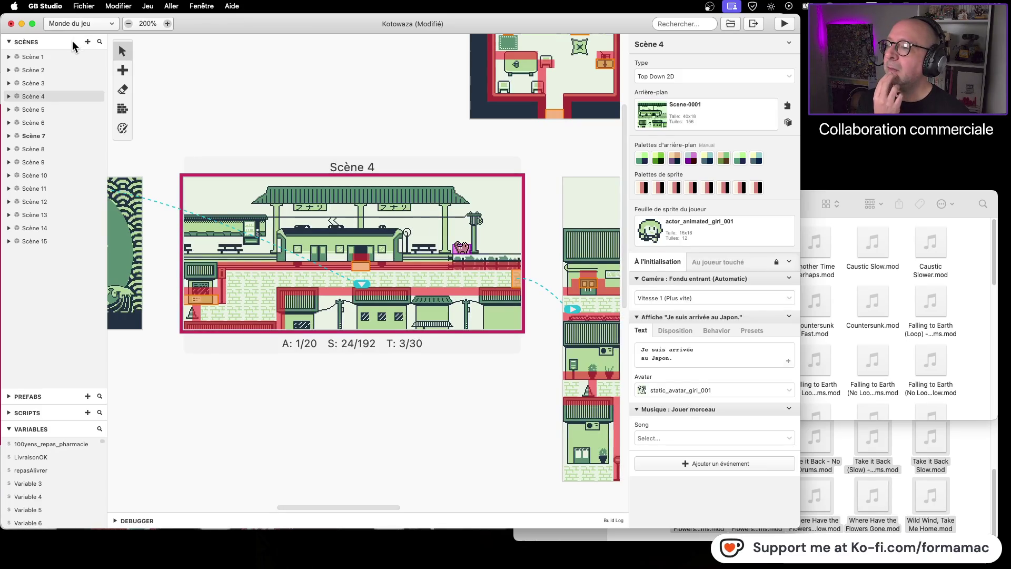
- Set Paramètres' Music Format to MOD (GBT Player), then return to Monde du jeu
click(82, 25)
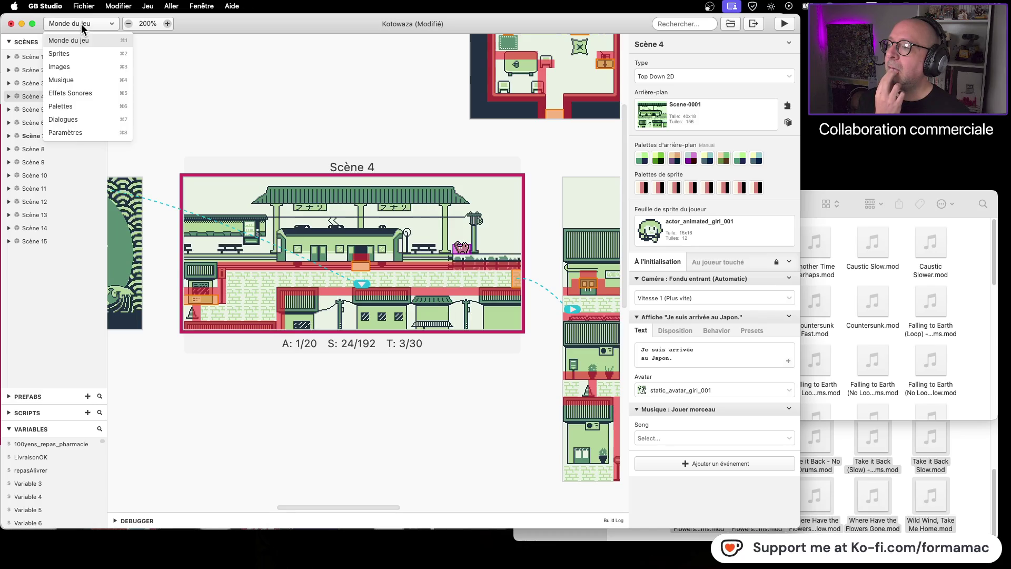
click(71, 131)
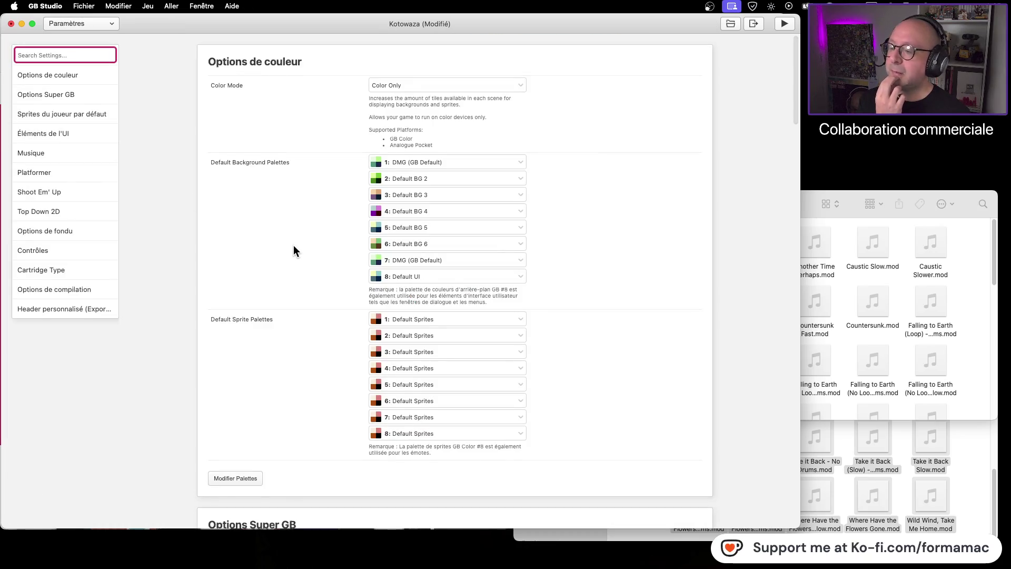
scroll(294, 243, down, 5)
scroll(295, 247, down, 6)
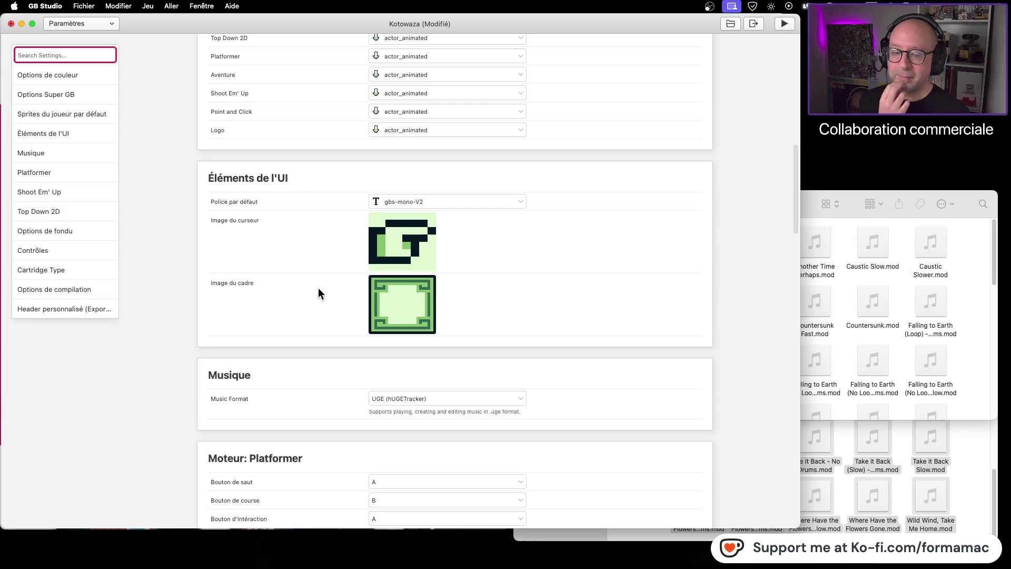
click(519, 398)
click(424, 431)
scroll(130, 284, up, 15)
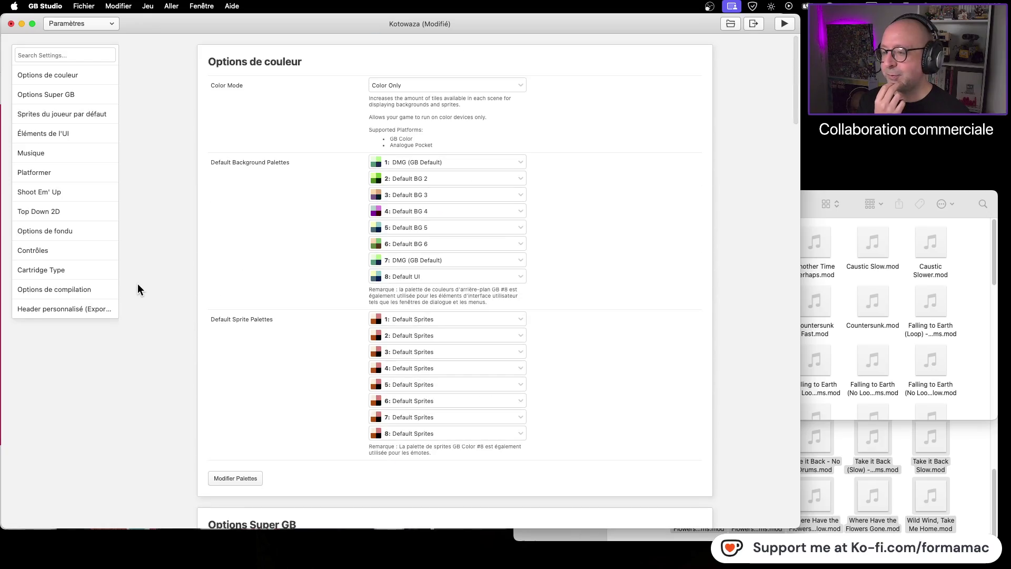
click(92, 24)
click(91, 35)
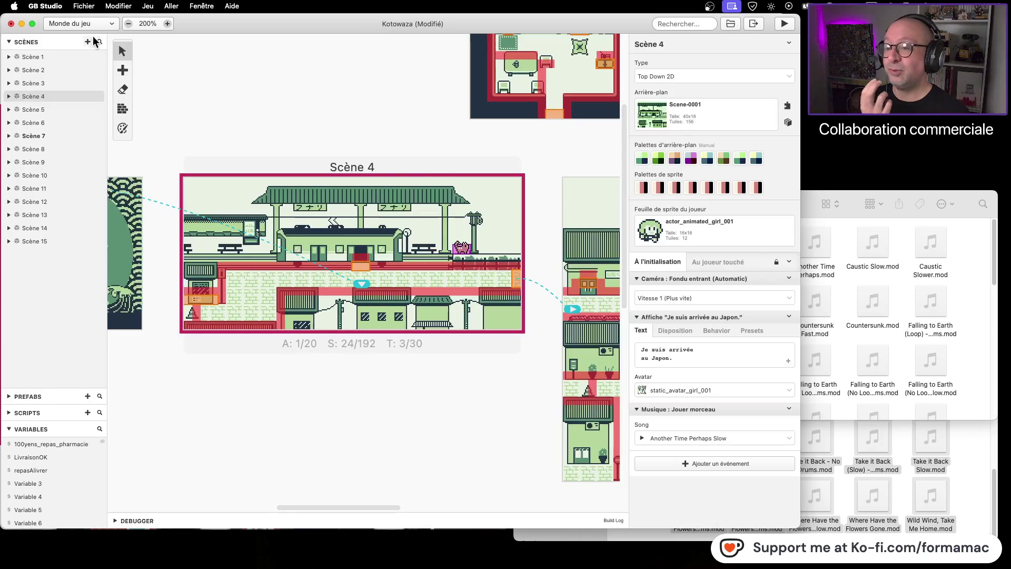
- Scroll through the .mod tracks now listed in the Song dropdown, then reopen it
click(789, 437)
scroll(765, 480, down, 10)
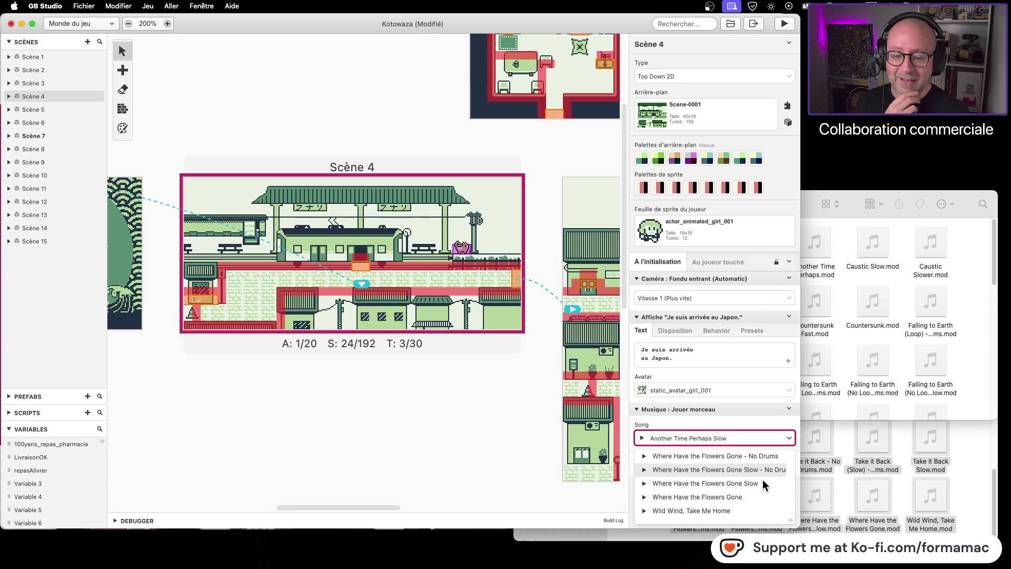
scroll(761, 477, up, 10)
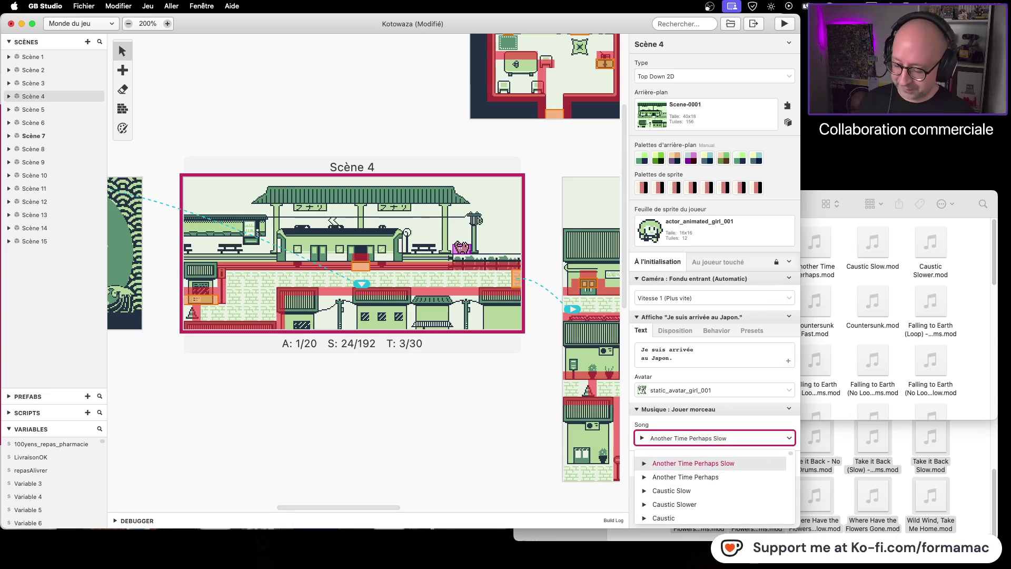
key(Escape)
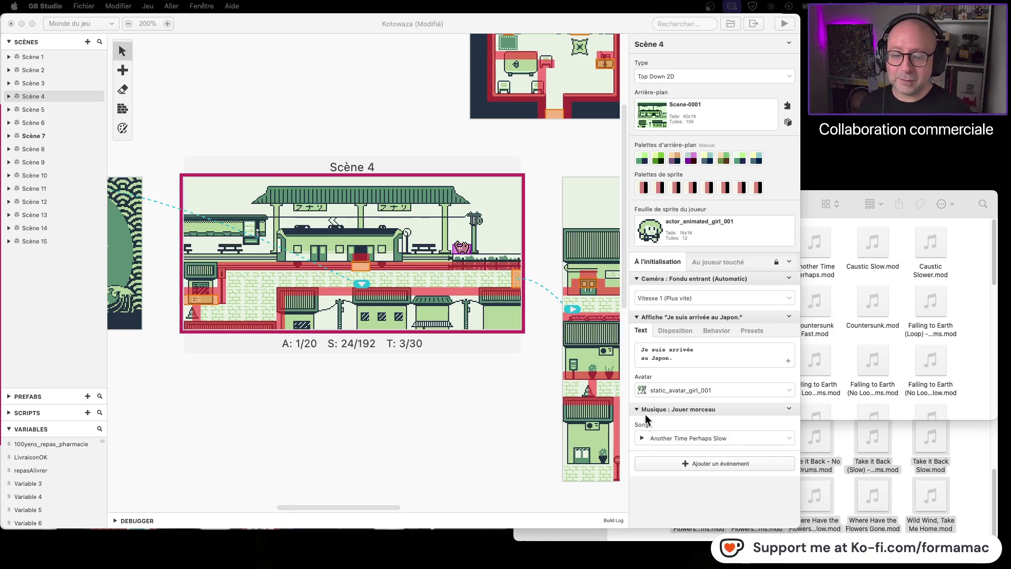
click(642, 438)
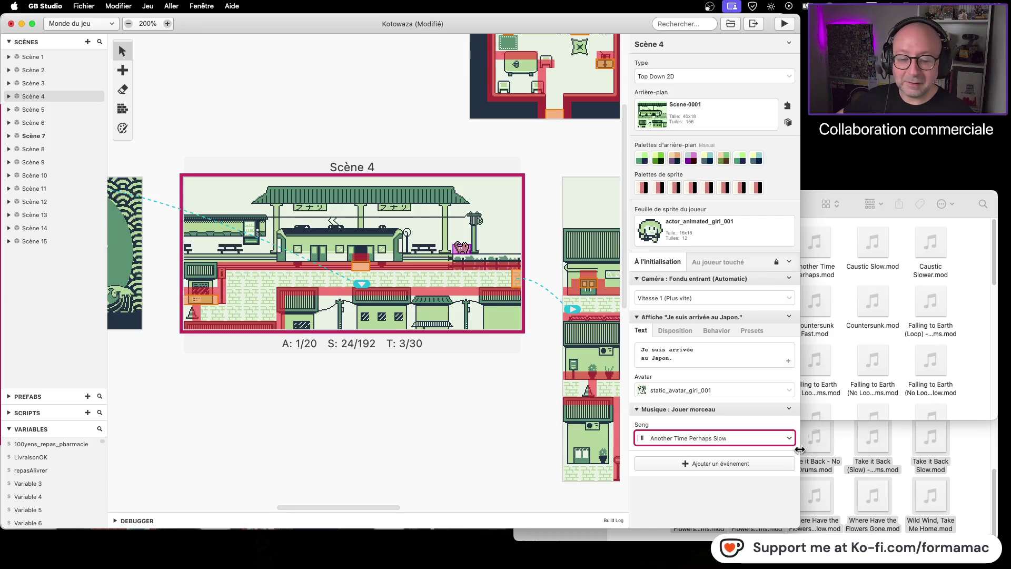
click(789, 437)
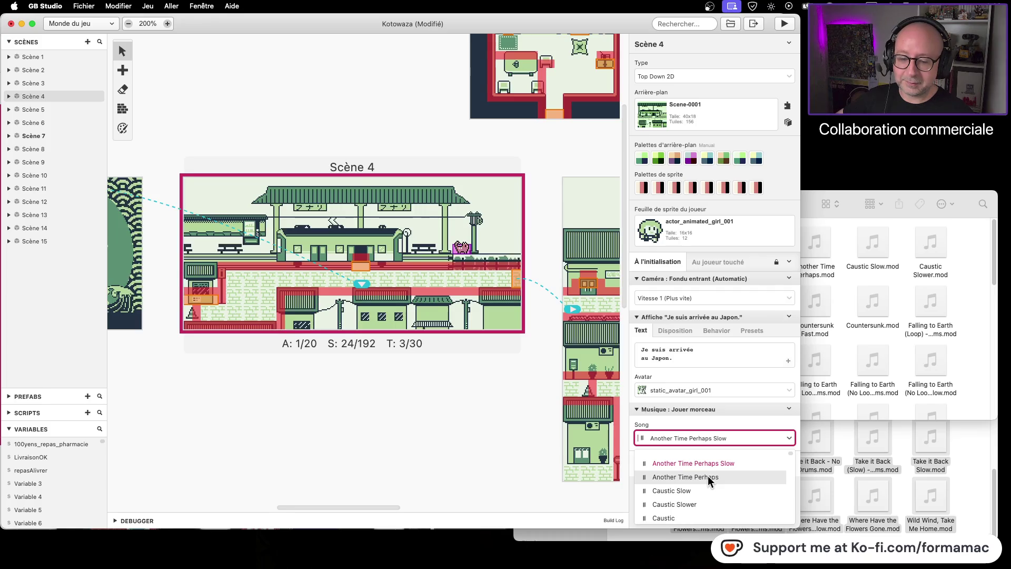
click(708, 476)
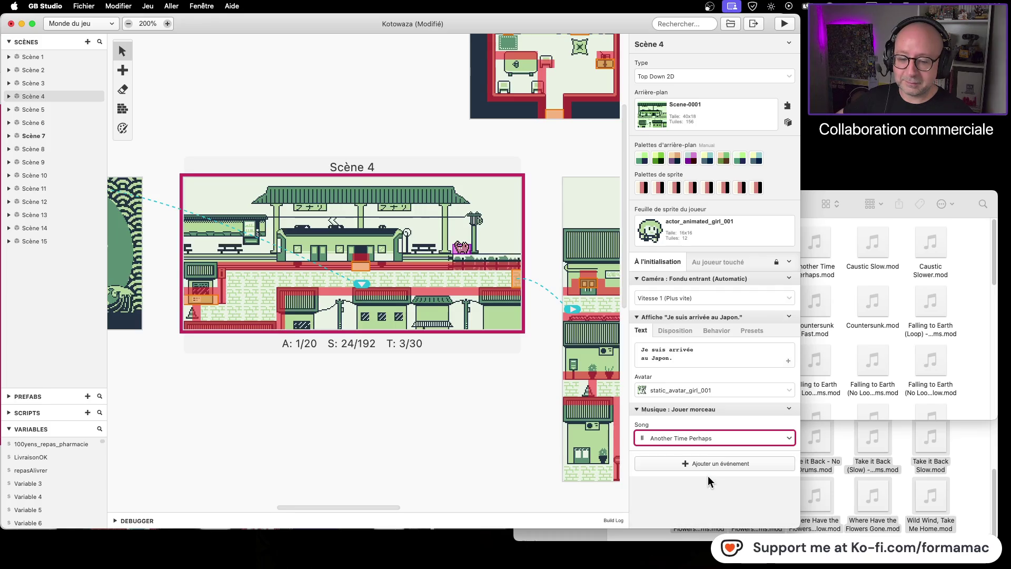
click(642, 438)
click(789, 439)
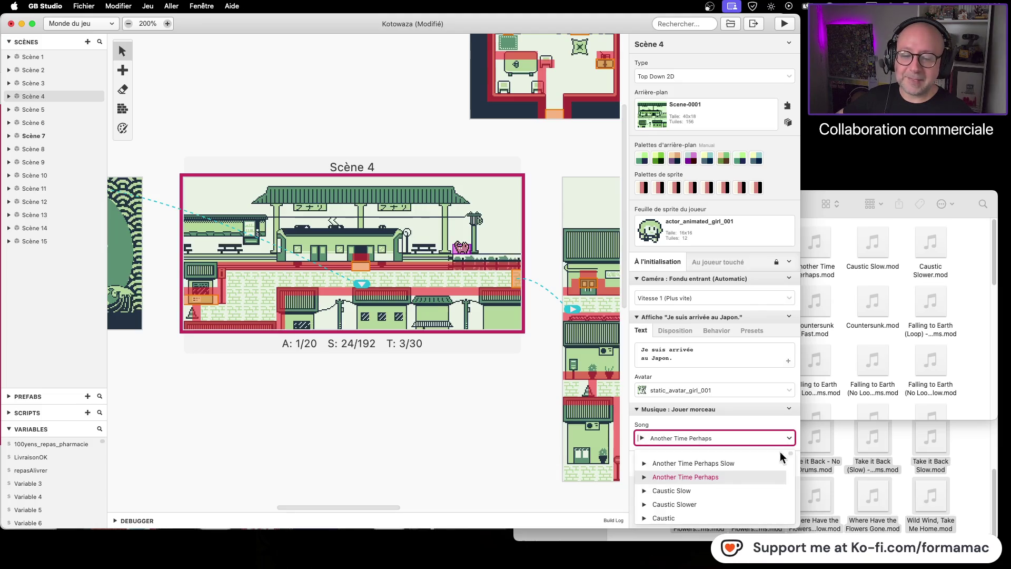
click(718, 488)
click(643, 437)
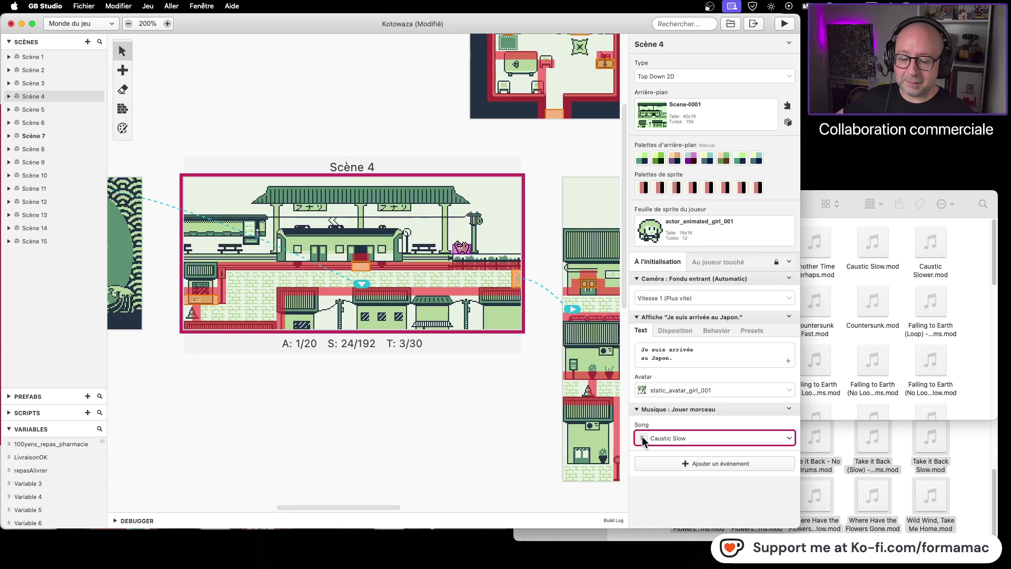
click(643, 438)
click(784, 440)
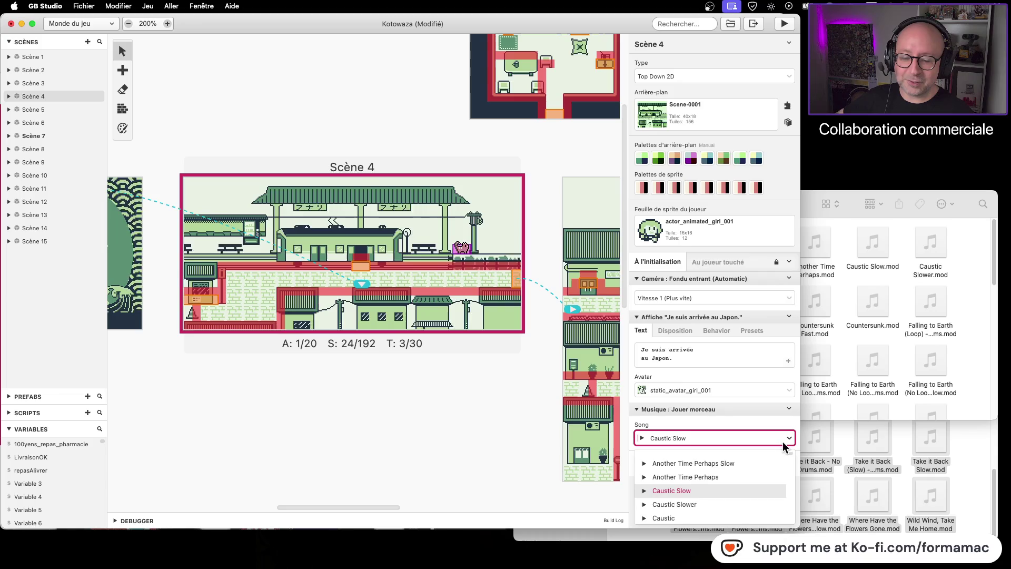
click(711, 504)
click(642, 438)
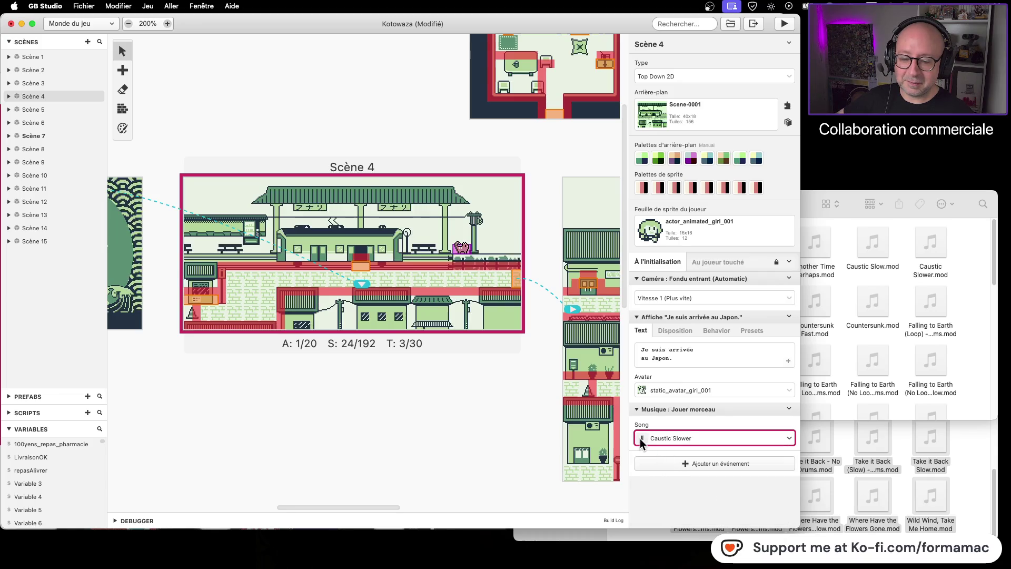
click(642, 439)
click(788, 438)
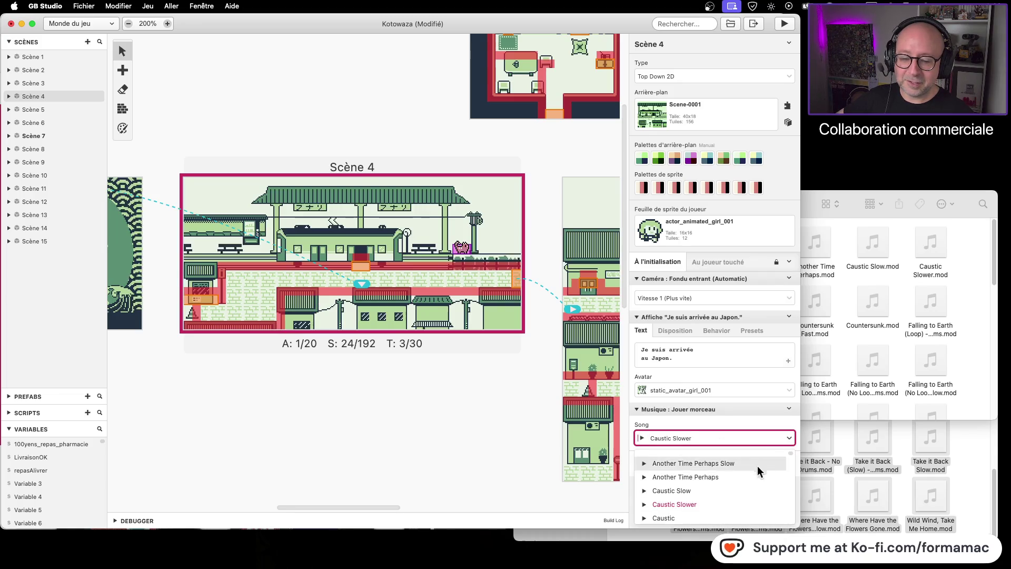
scroll(729, 486, down, 1)
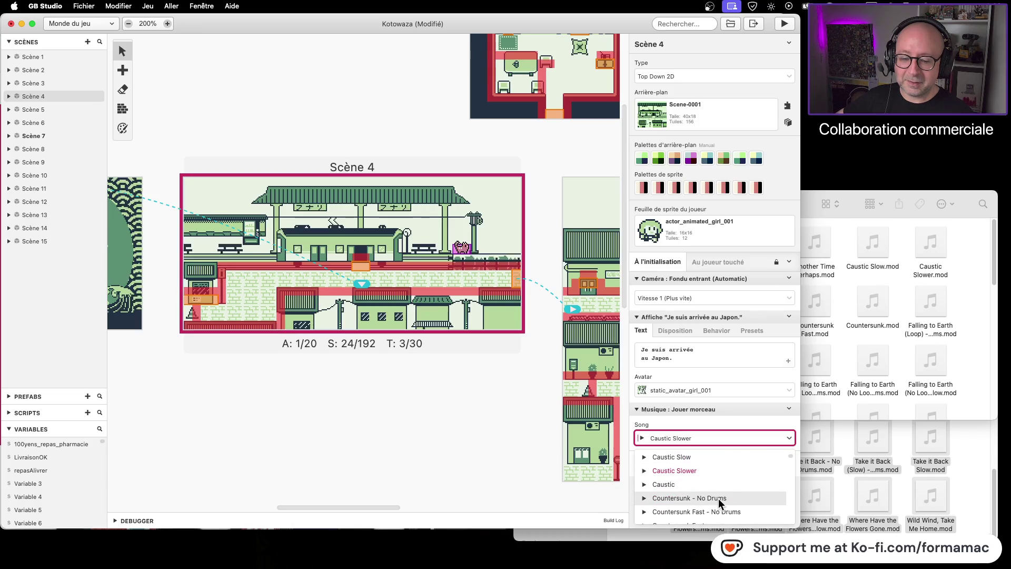
click(718, 499)
click(641, 439)
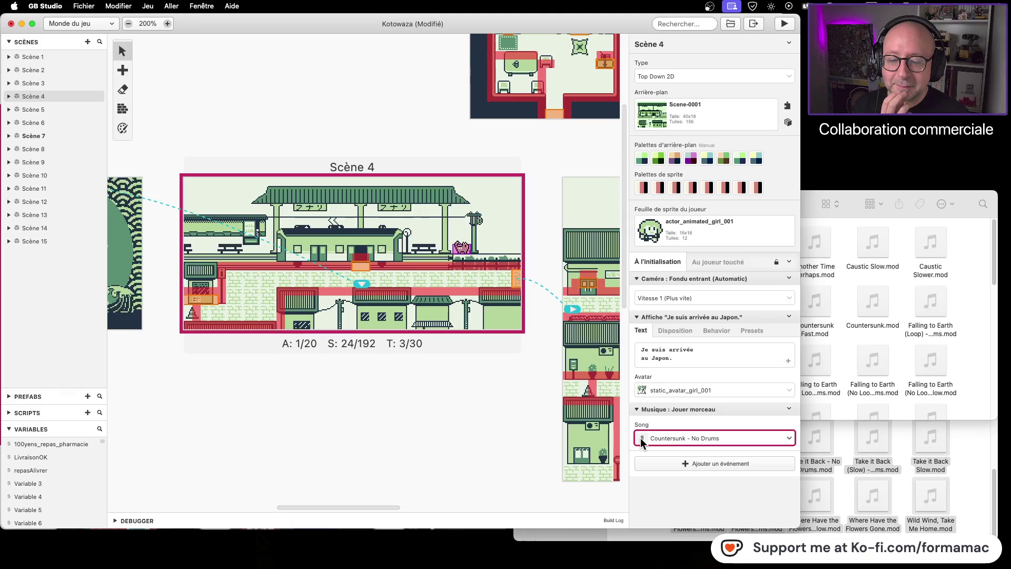
click(641, 438)
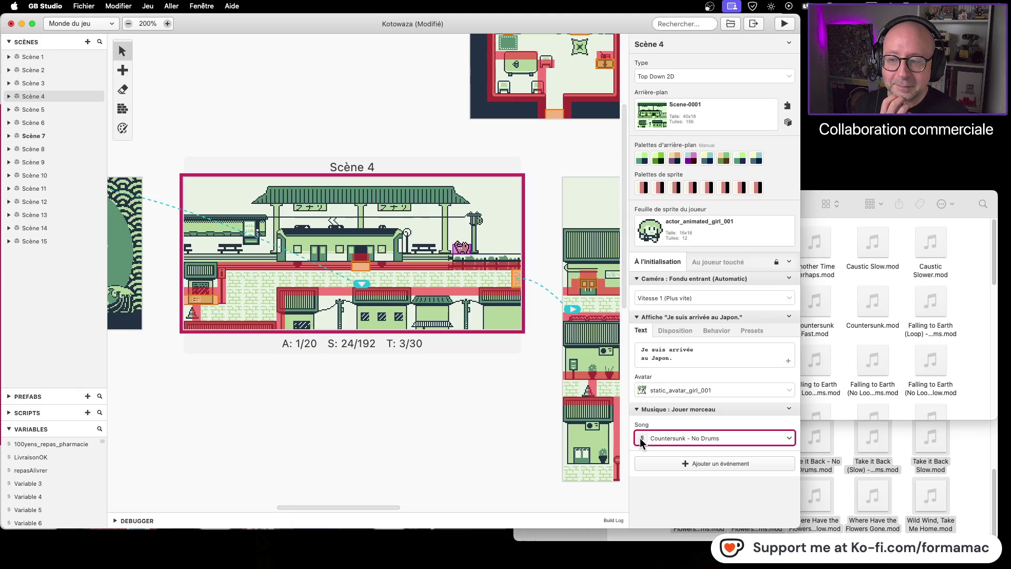
click(778, 438)
click(751, 464)
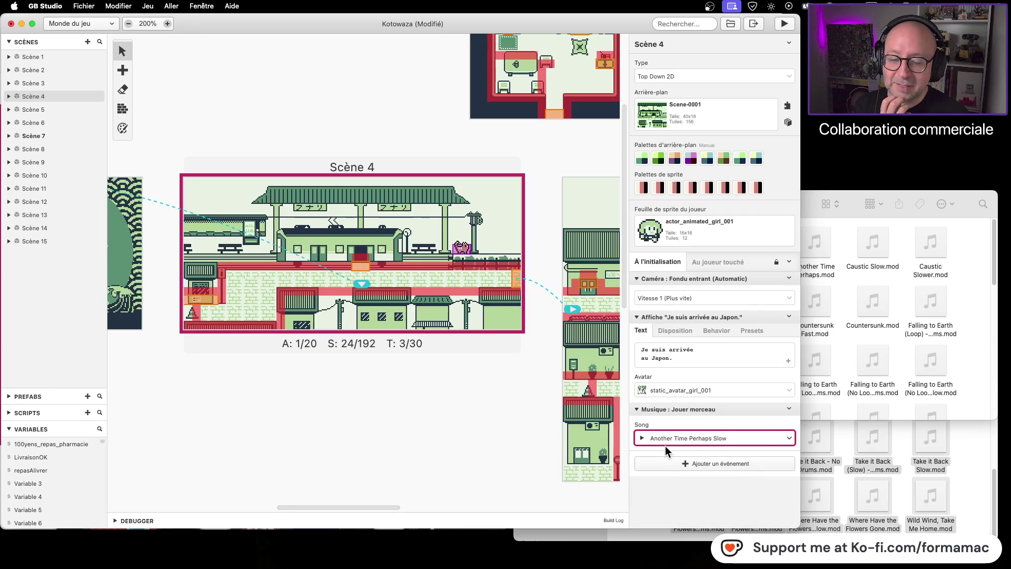
click(644, 439)
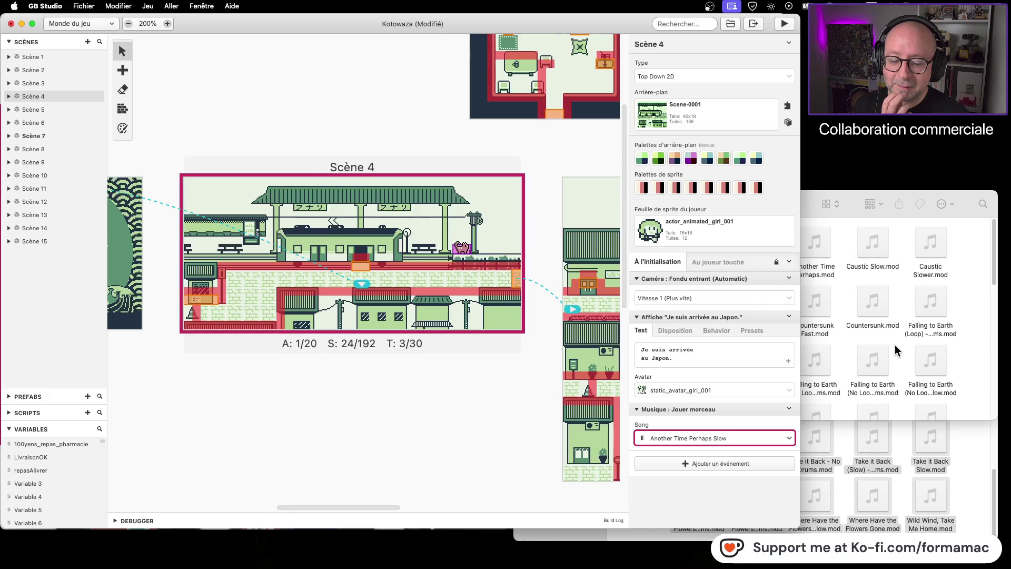
- Pause the Another Time Perhaps Slow preview from the Song field's left button
mouse_move(891, 301)
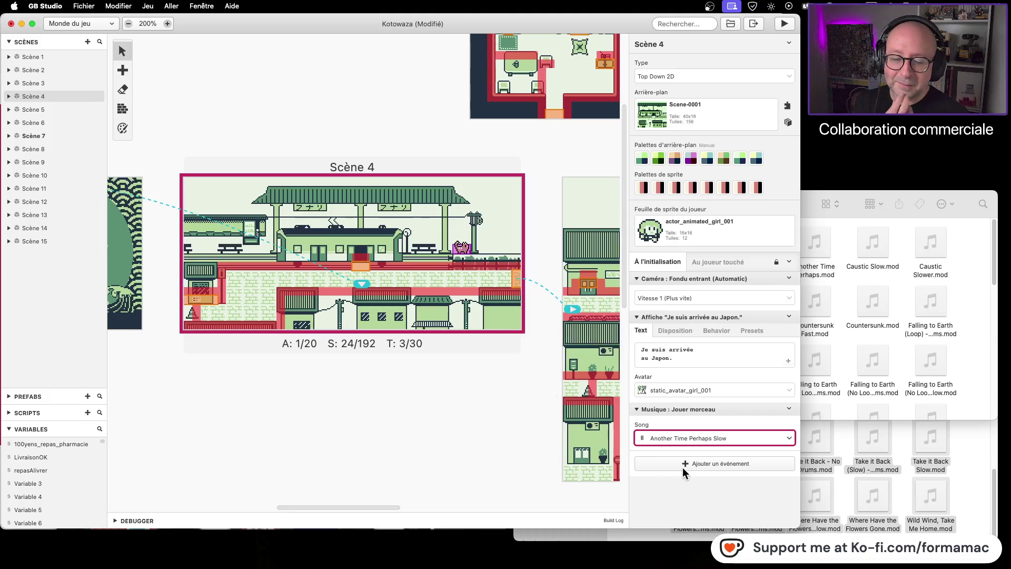
click(642, 438)
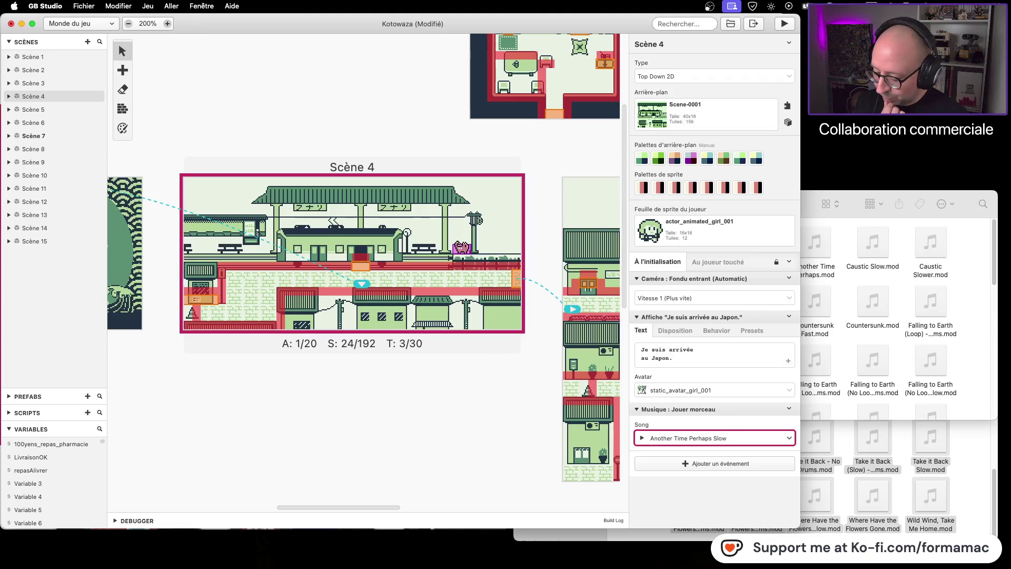
key(super+Tab)
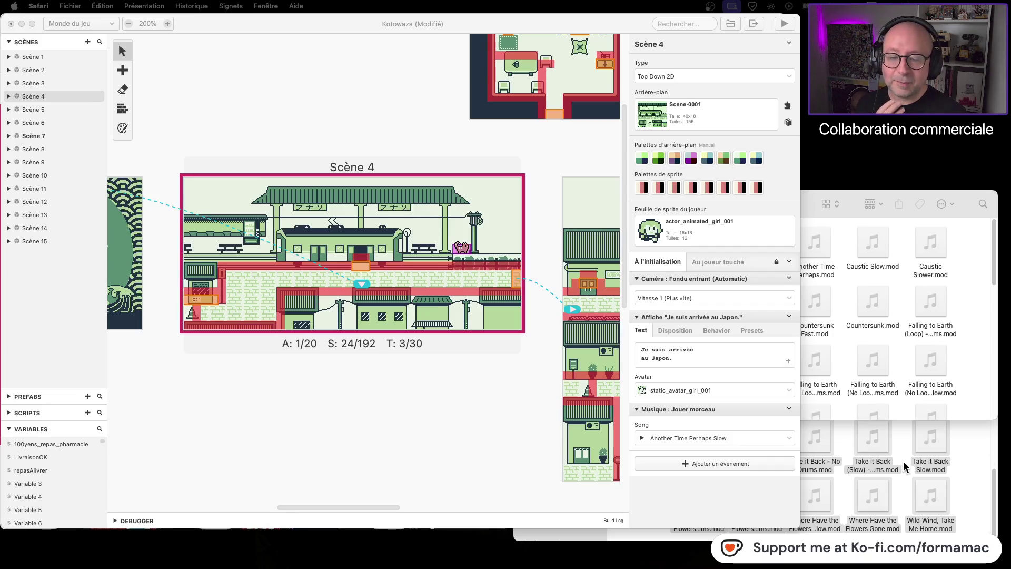
click(789, 437)
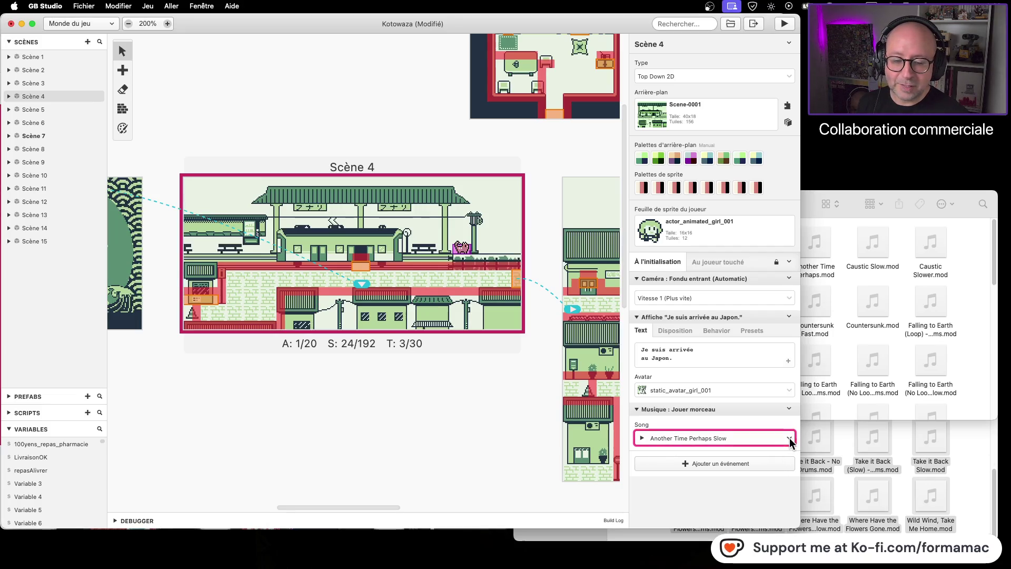
- Open Scène 4's Song list and play then stop Countersunk
click(792, 438)
scroll(740, 469, down, 2)
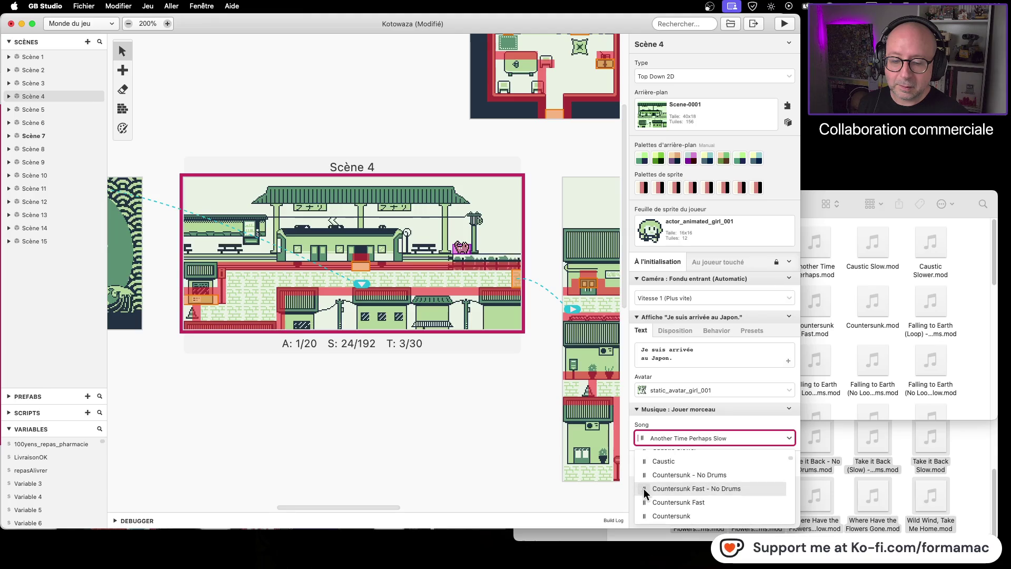
click(645, 515)
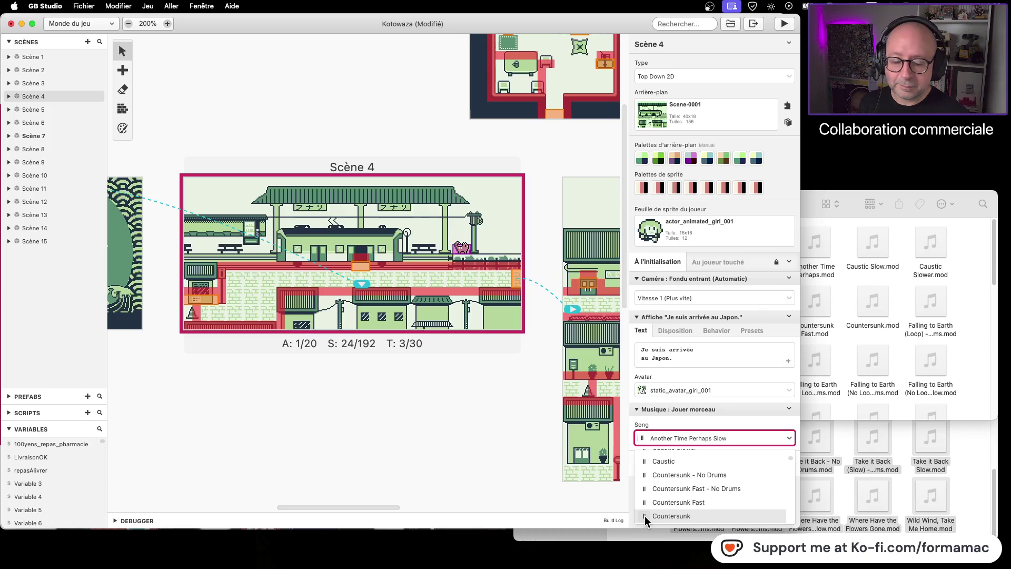
click(644, 516)
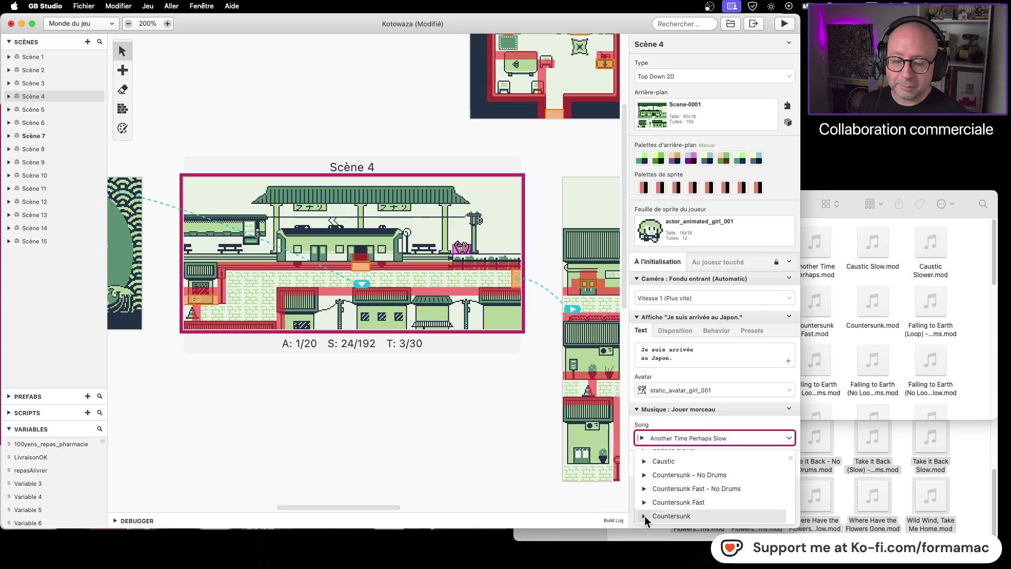
- Preview Falling to Earth (Loop) - No Drums, then Herding Cats - No Drums
scroll(717, 483, down, 5)
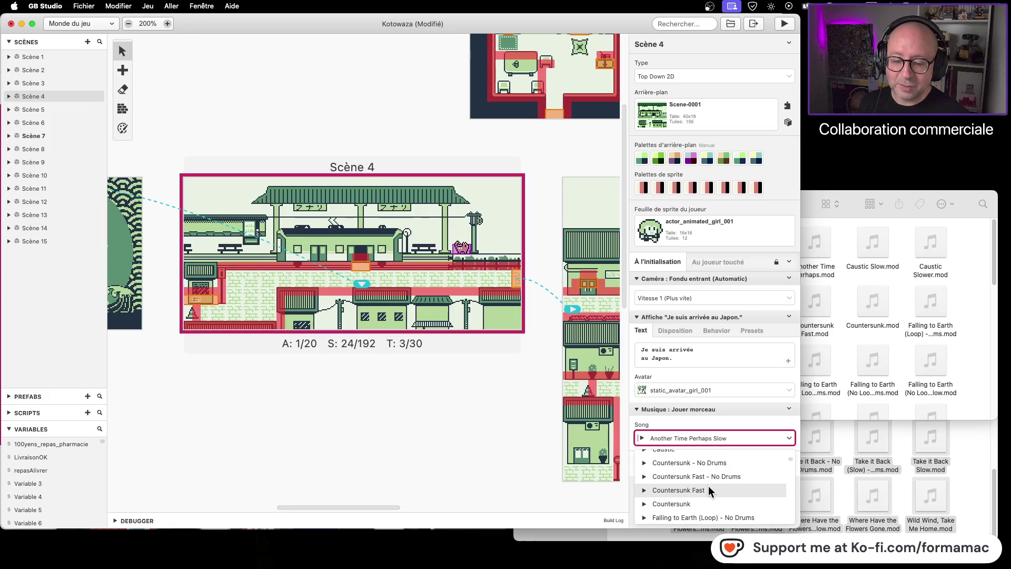
click(644, 457)
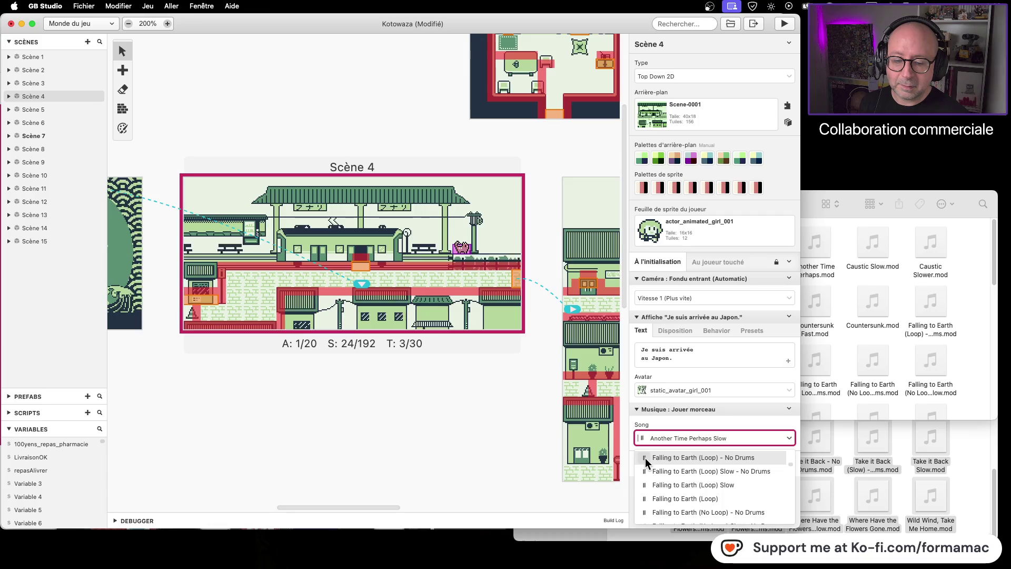
click(645, 485)
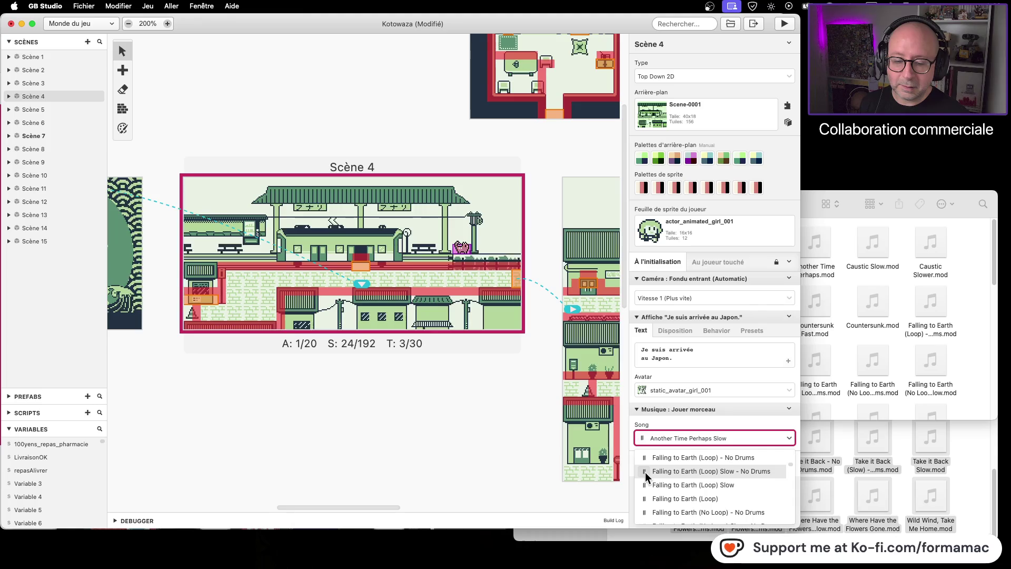
scroll(688, 485, down, 1)
scroll(687, 484, down, 4)
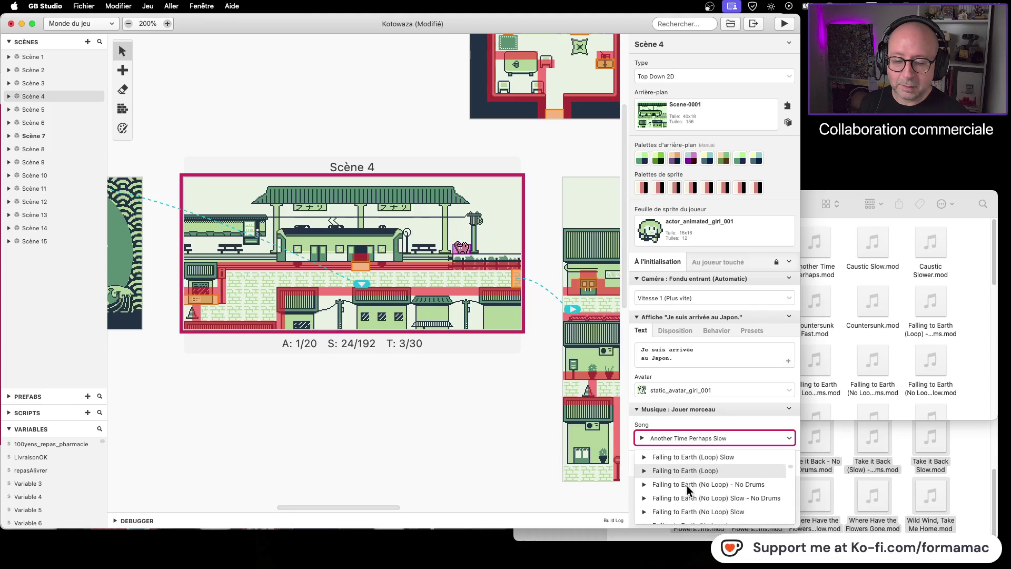
scroll(688, 487, down, 1)
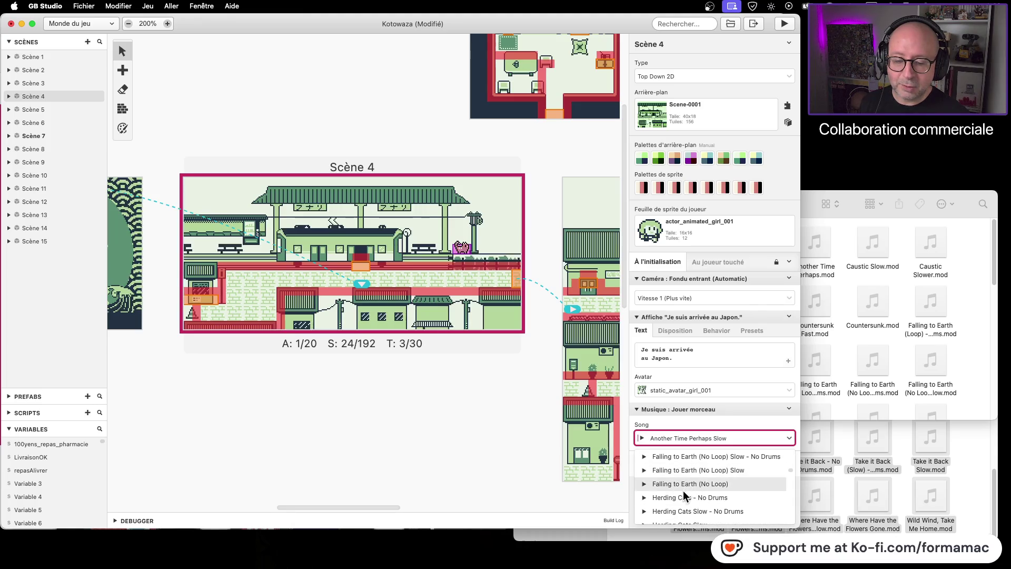
click(644, 495)
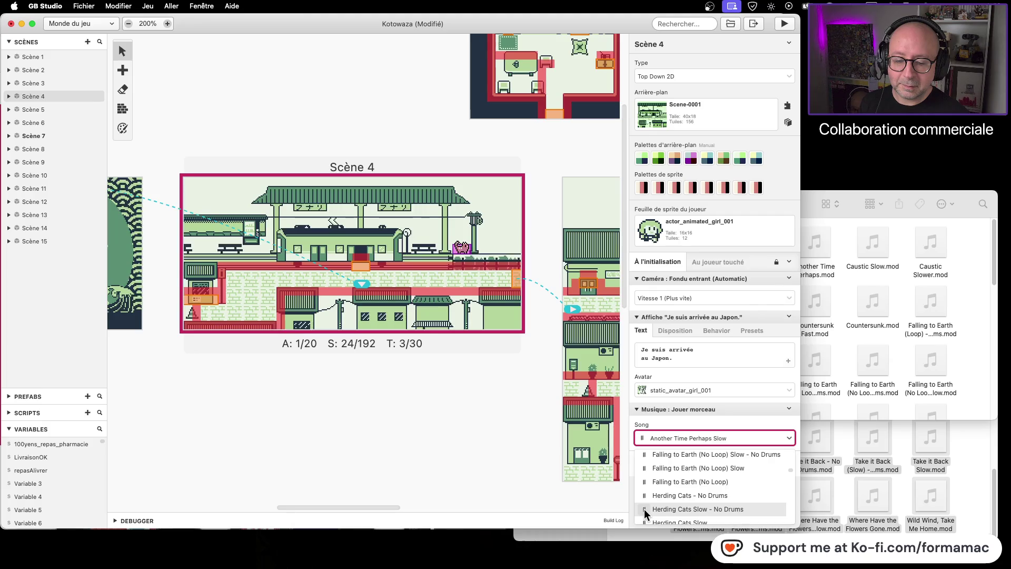
scroll(653, 507, down, 3)
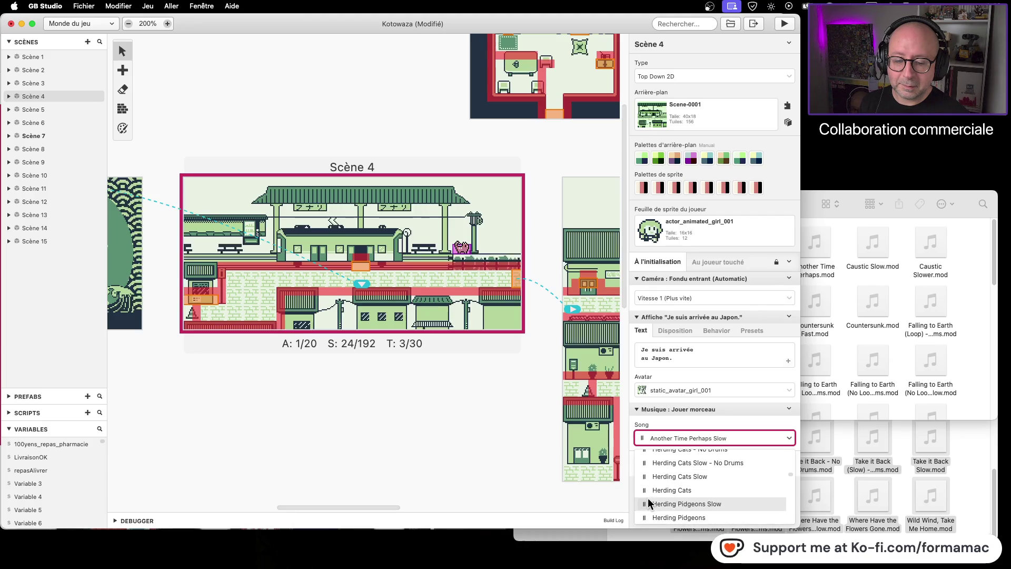
- Stop Herding Cats, then preview Herding Pidgeons Slow and Herding Pidgeons
click(646, 490)
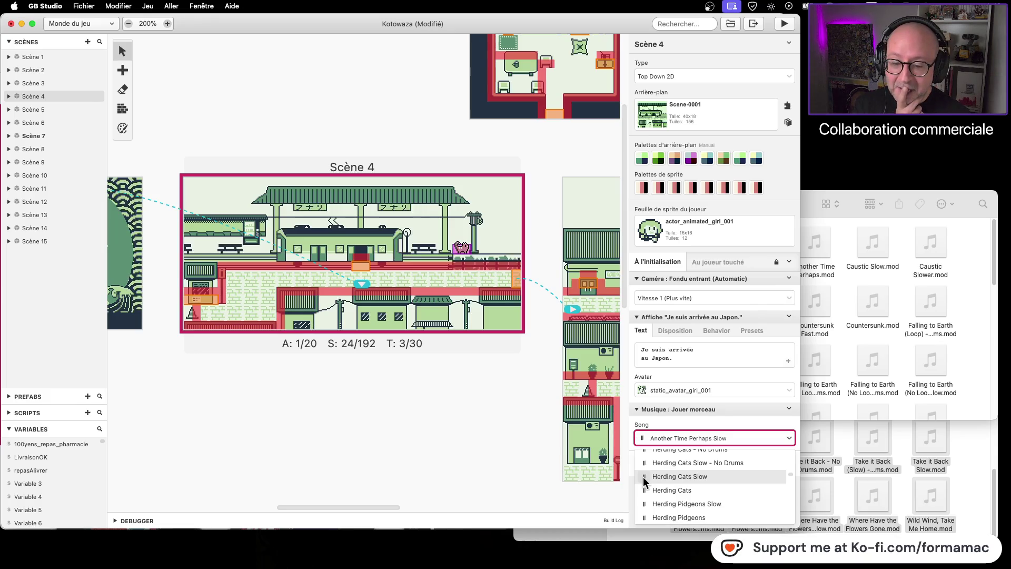
scroll(656, 481, down, 1)
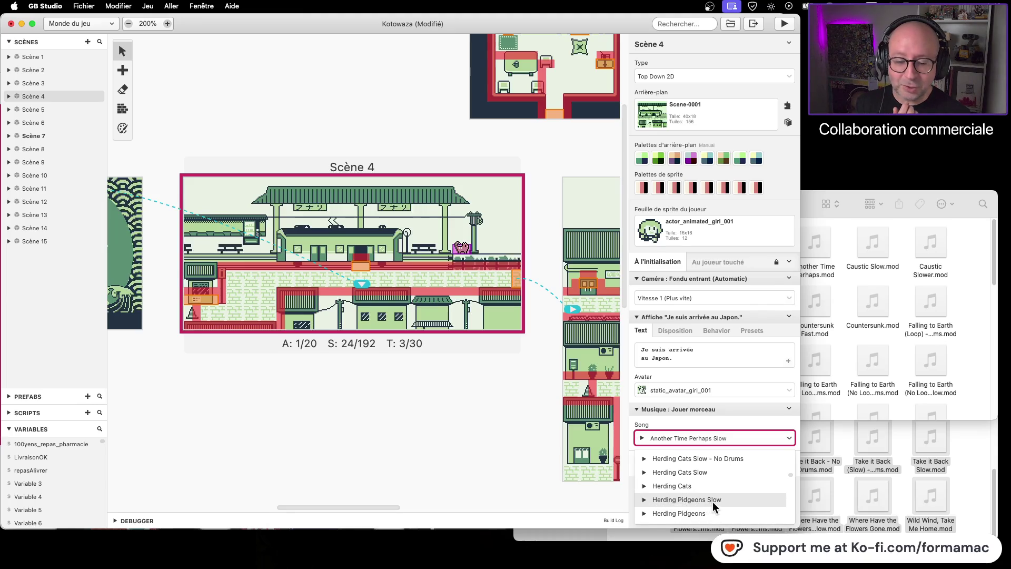
scroll(645, 503, down, 1)
click(644, 494)
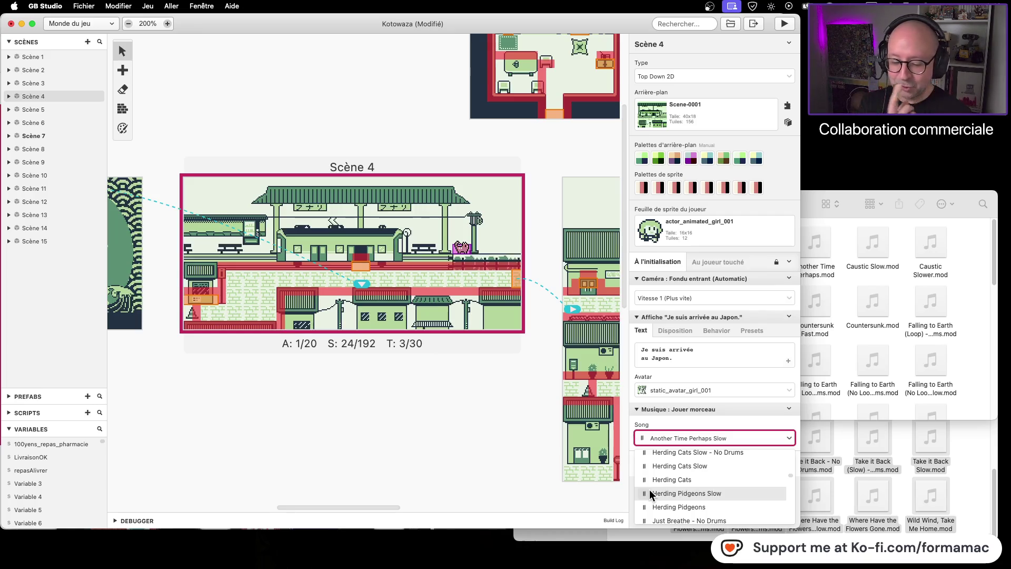
click(644, 493)
click(644, 506)
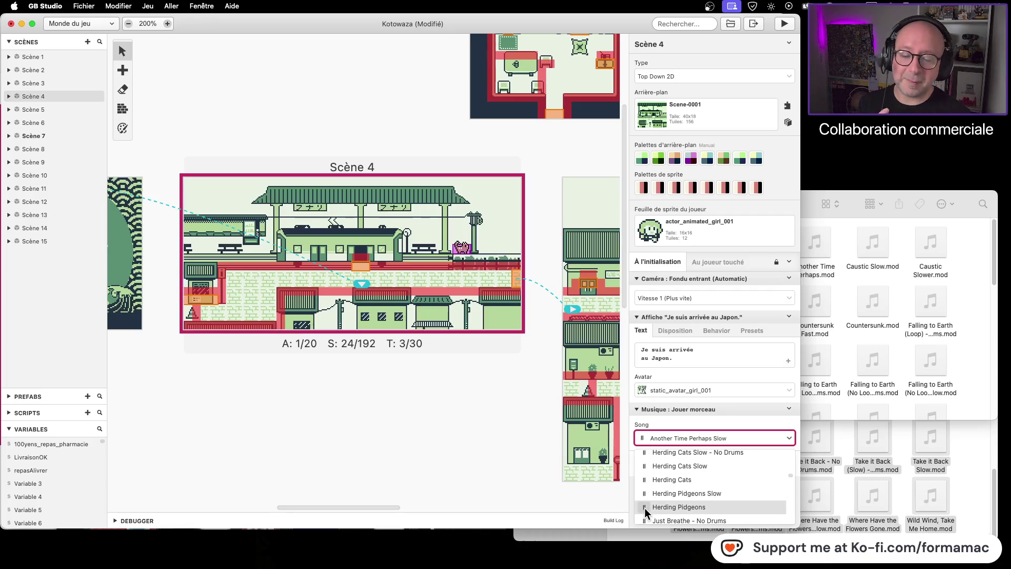
click(645, 507)
- Preview Just Breathe Slow and Just Breathe
scroll(698, 480, down, 2)
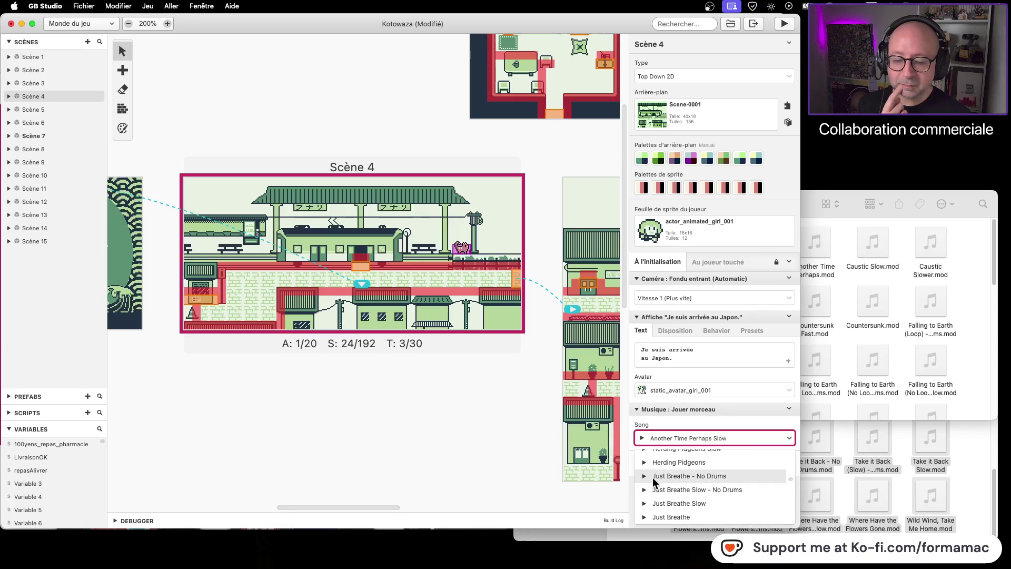
click(645, 503)
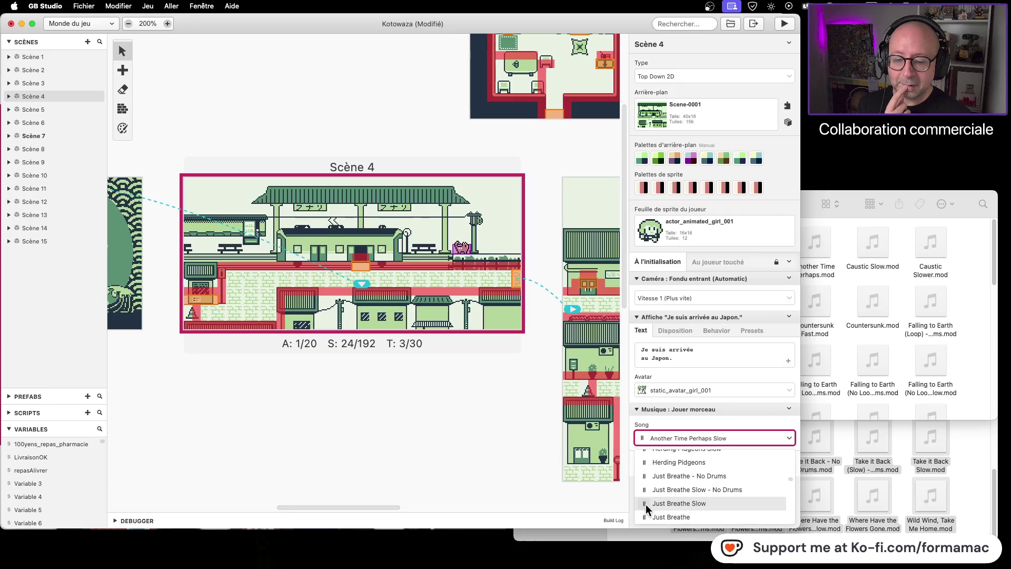
click(645, 504)
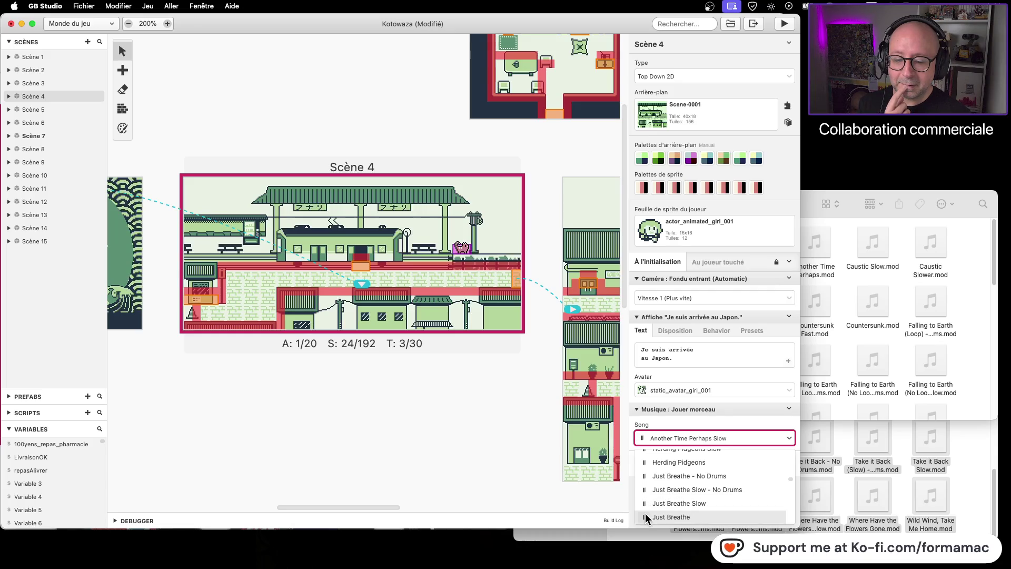
click(644, 517)
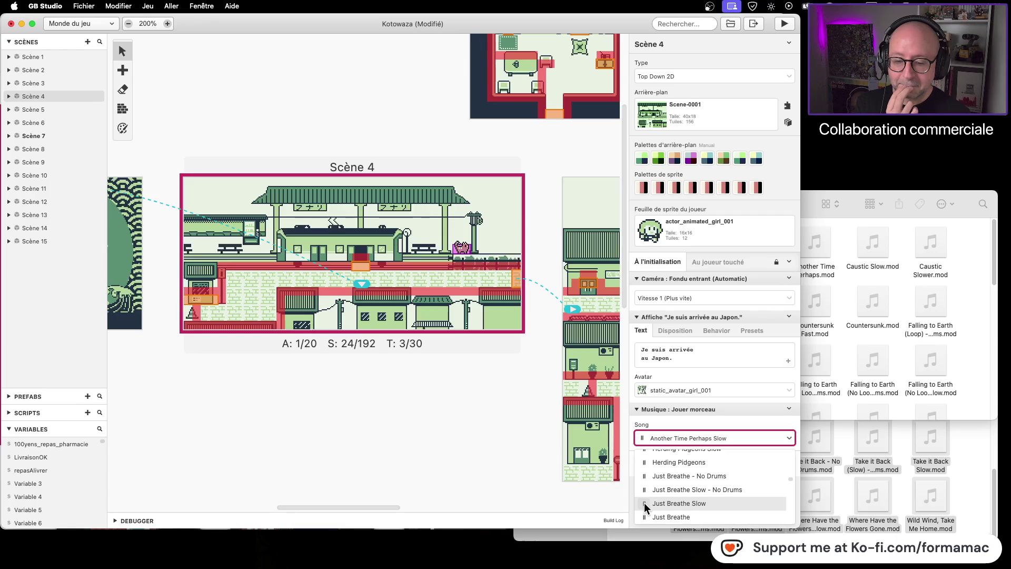
click(643, 502)
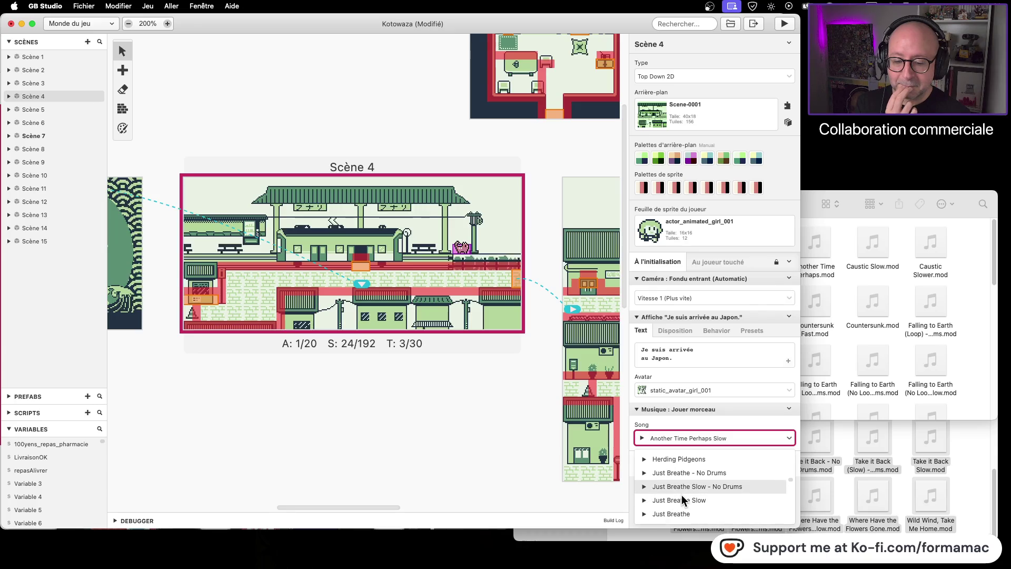
- Preview Mushroom Tunnels Slow and stop the running preview
scroll(681, 495, down, 1)
scroll(679, 495, down, 4)
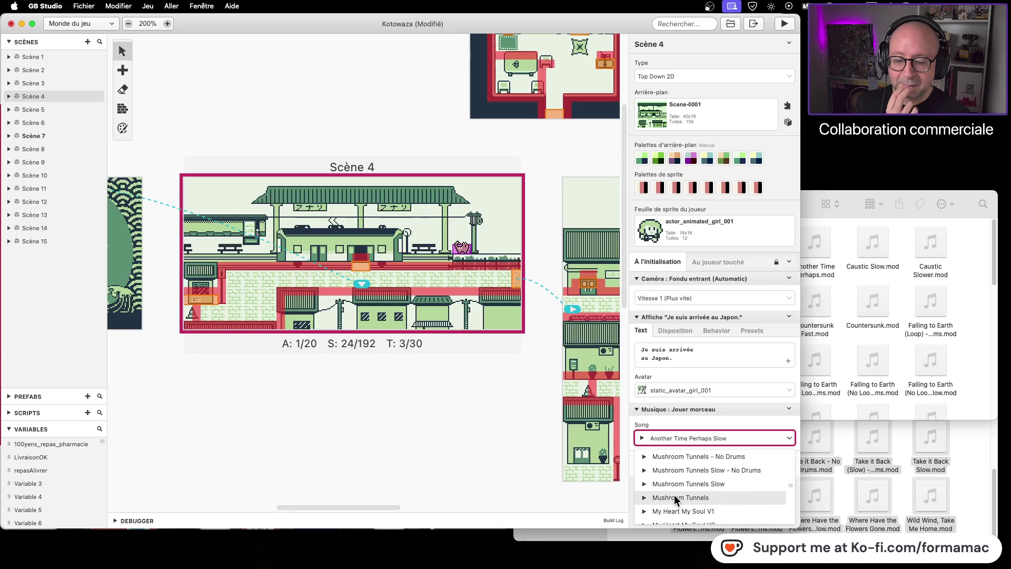
click(644, 483)
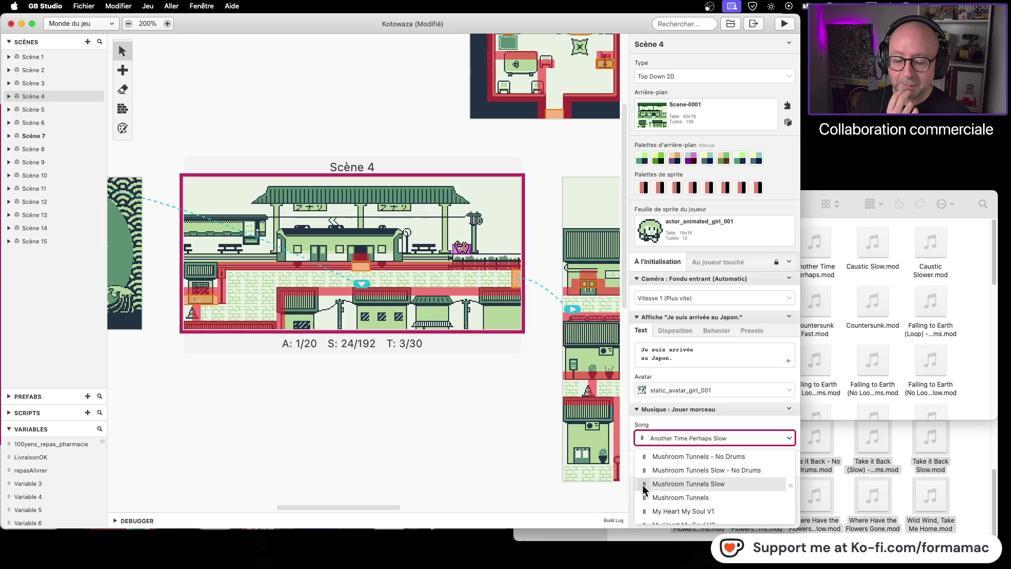
click(644, 484)
scroll(644, 484, down, 1)
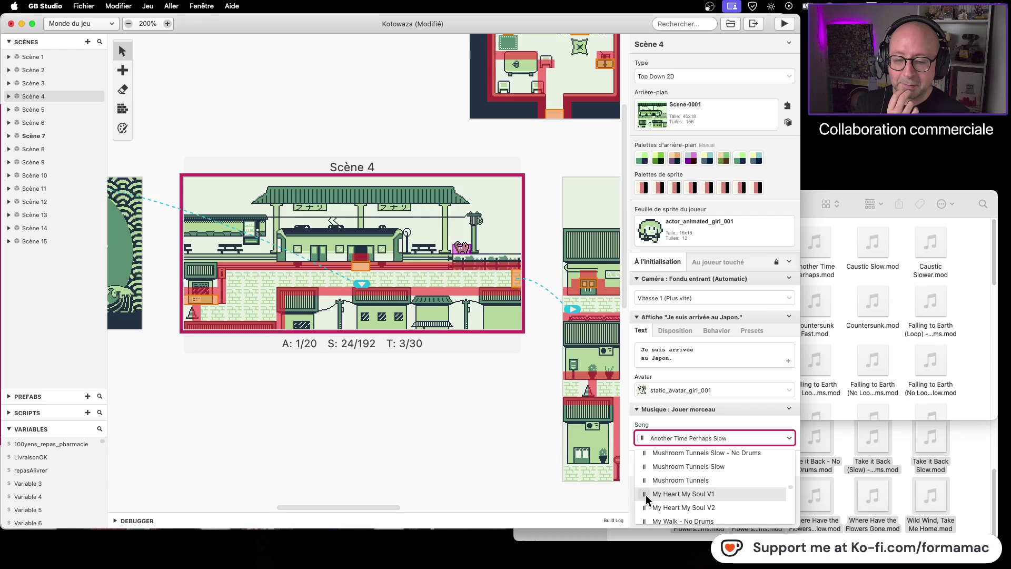
click(645, 494)
- Preview My Walk - No Drums and another My Walk variant
scroll(646, 495, down, 1)
click(645, 502)
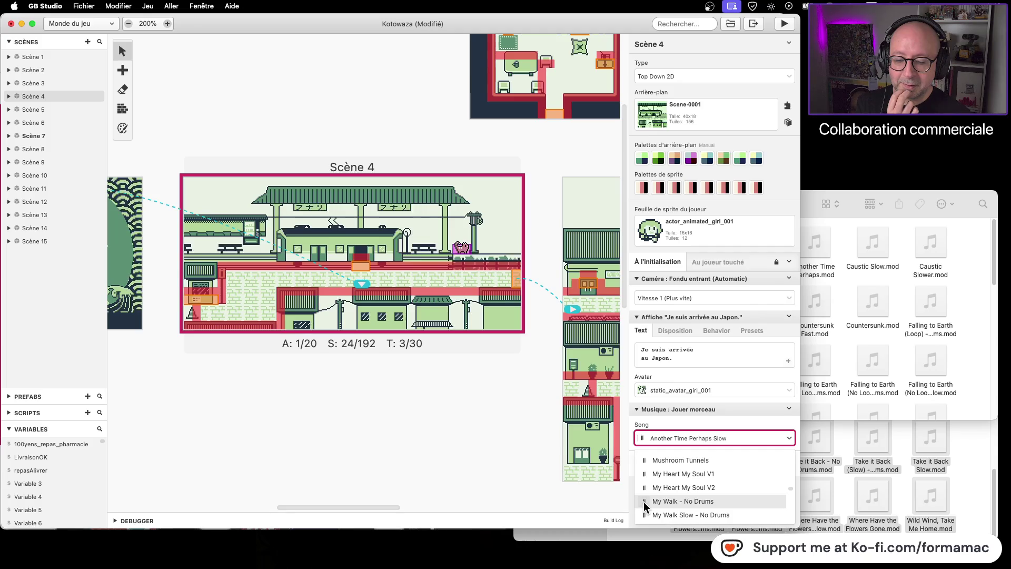
click(644, 516)
click(644, 515)
scroll(760, 474, down, 3)
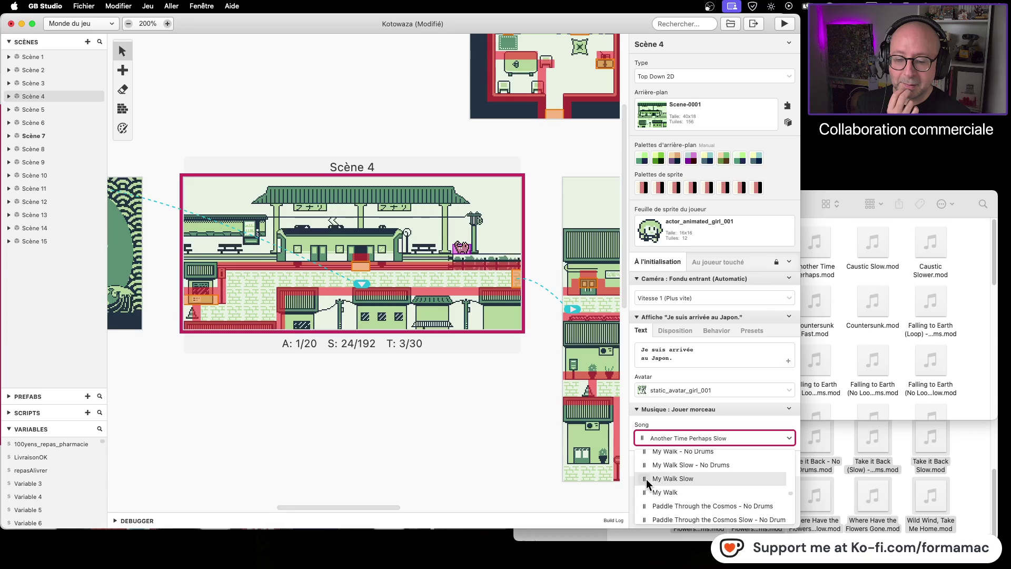
click(644, 493)
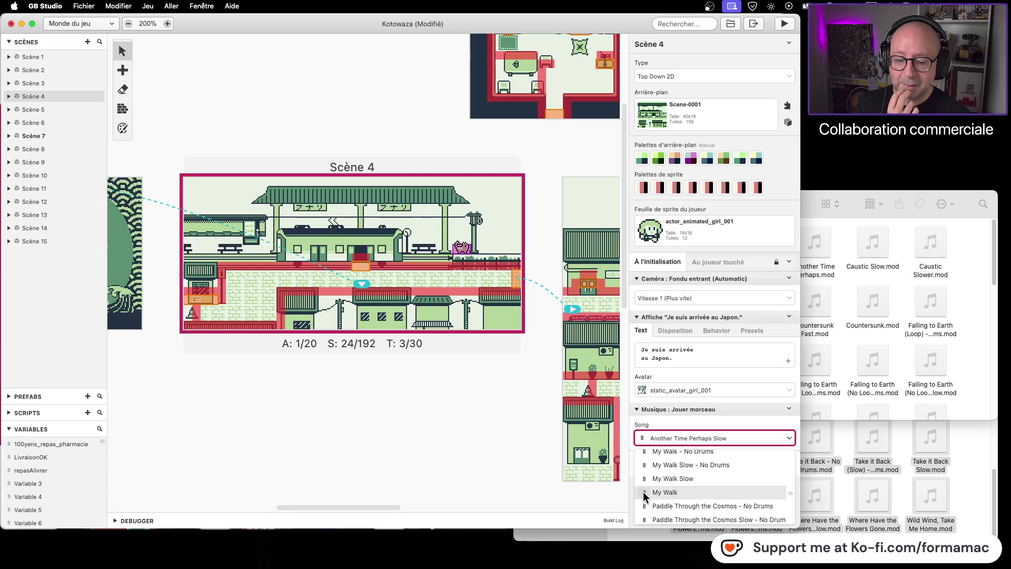
scroll(681, 488, down, 2)
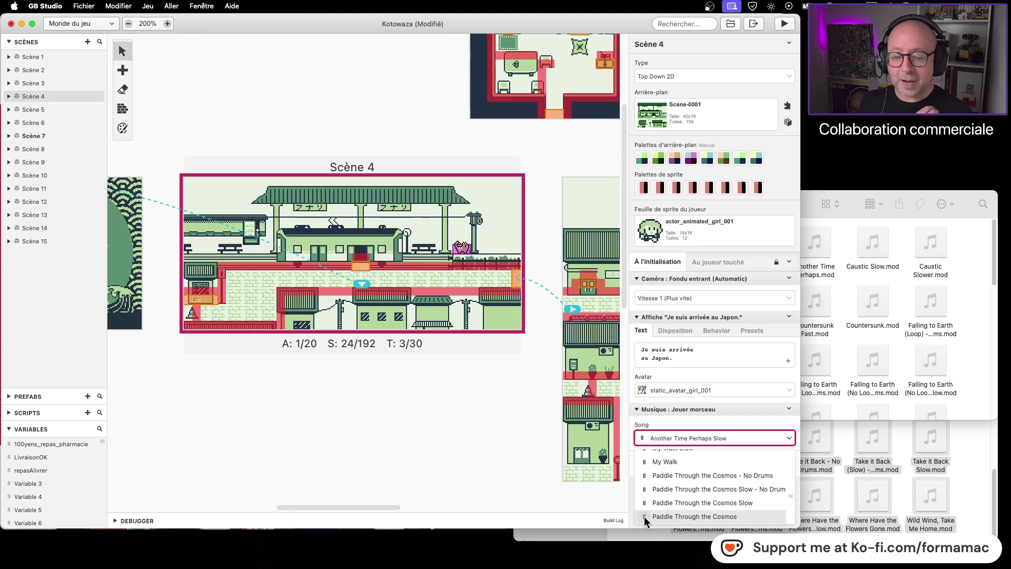
- Preview SFX Bonk and the Take it Back Slow track from the Song list
scroll(644, 515, down, 1)
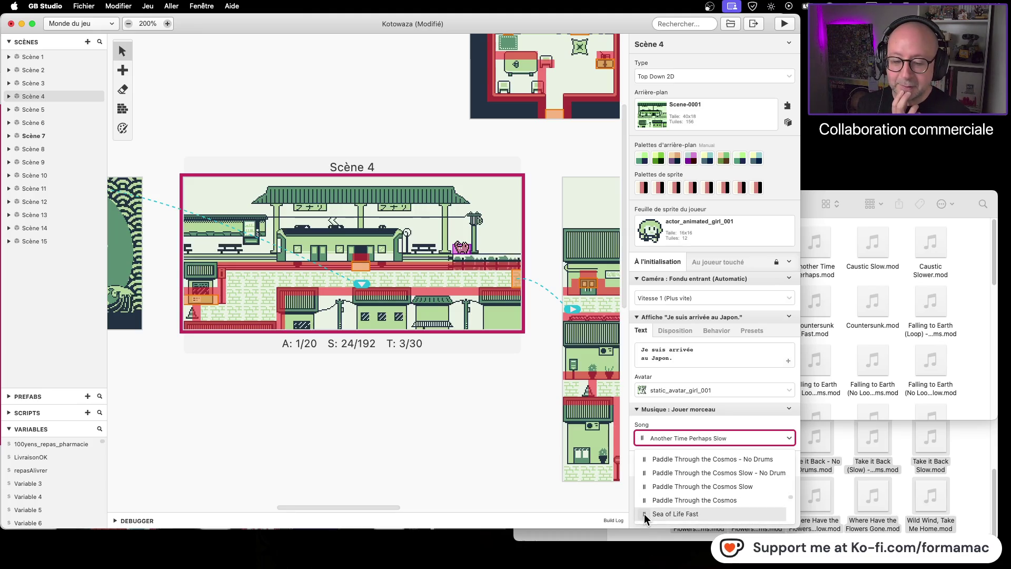
scroll(643, 513, down, 2)
scroll(646, 507, down, 1)
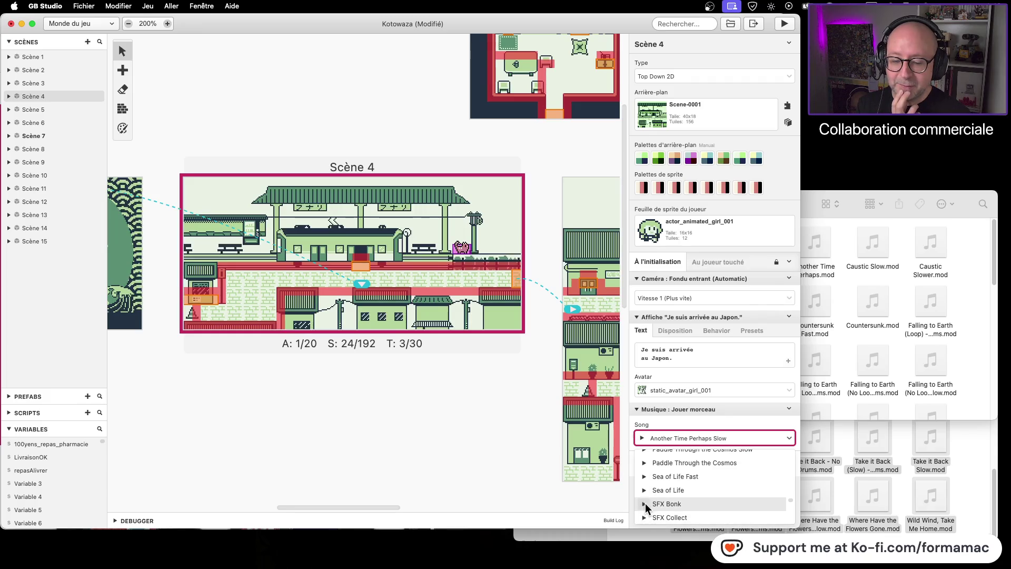
click(645, 504)
scroll(653, 503, down, 3)
scroll(654, 506, down, 1)
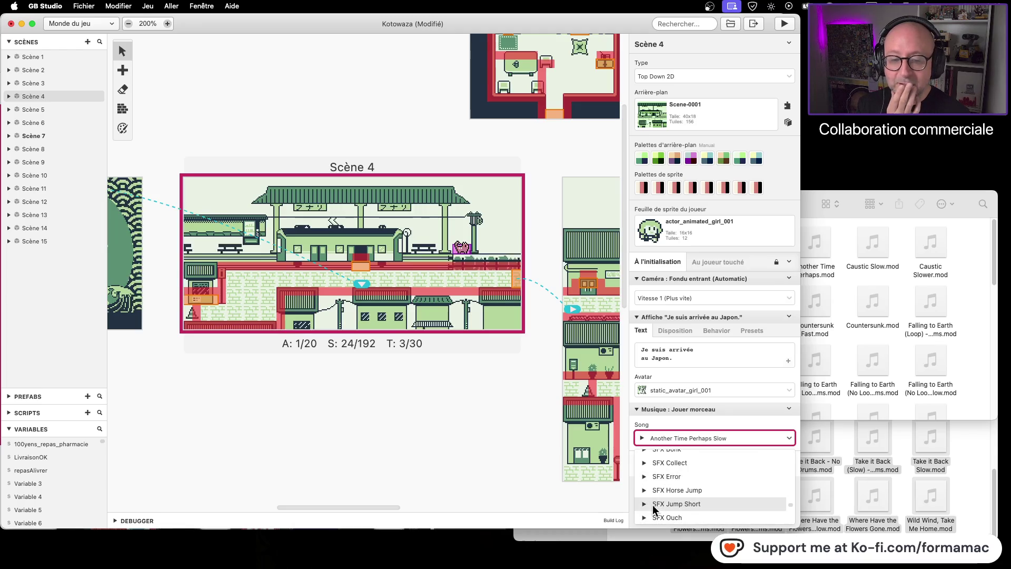
scroll(654, 502, down, 1)
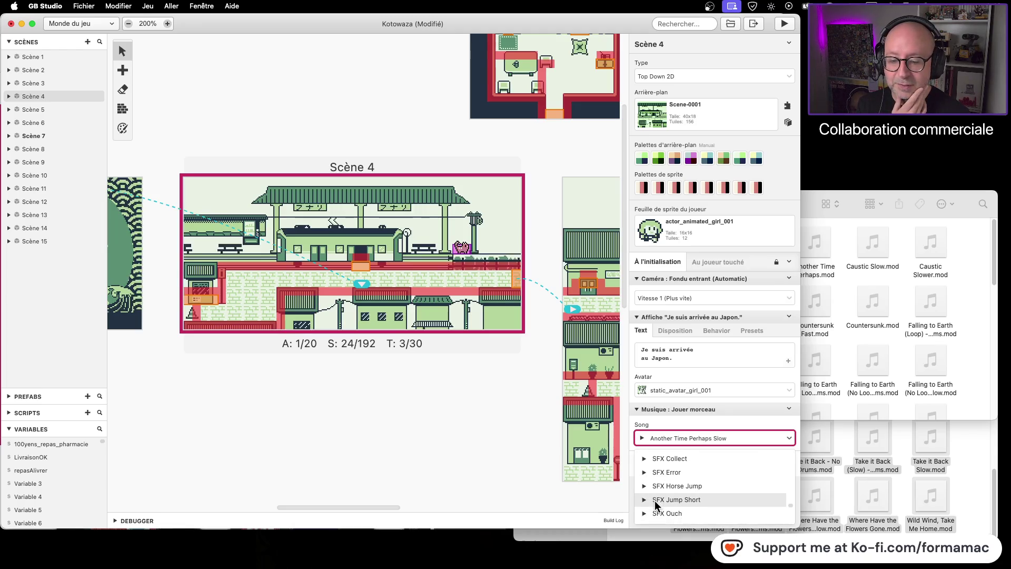
scroll(680, 496, down, 3)
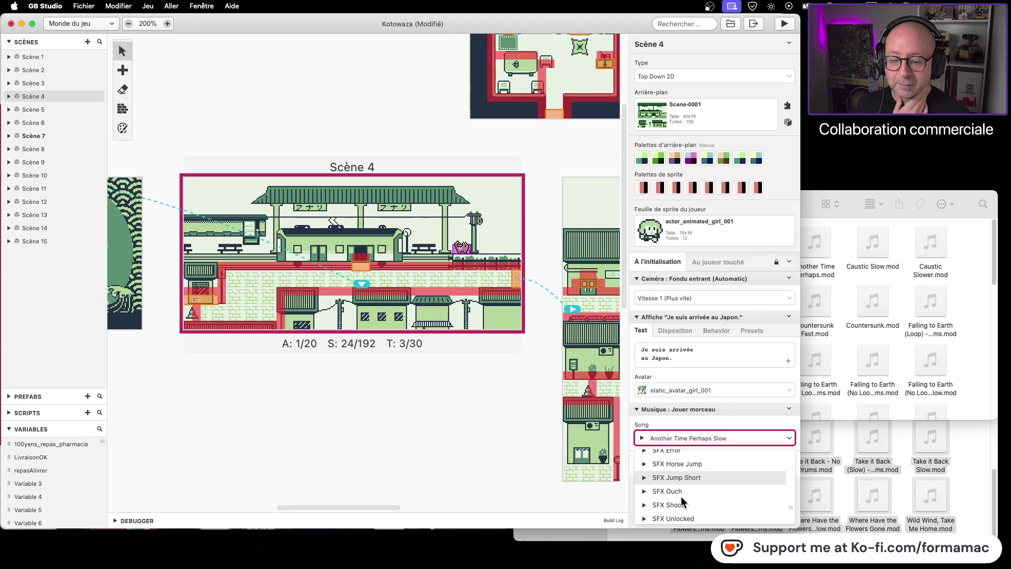
scroll(682, 496, down, 5)
scroll(682, 496, up, 2)
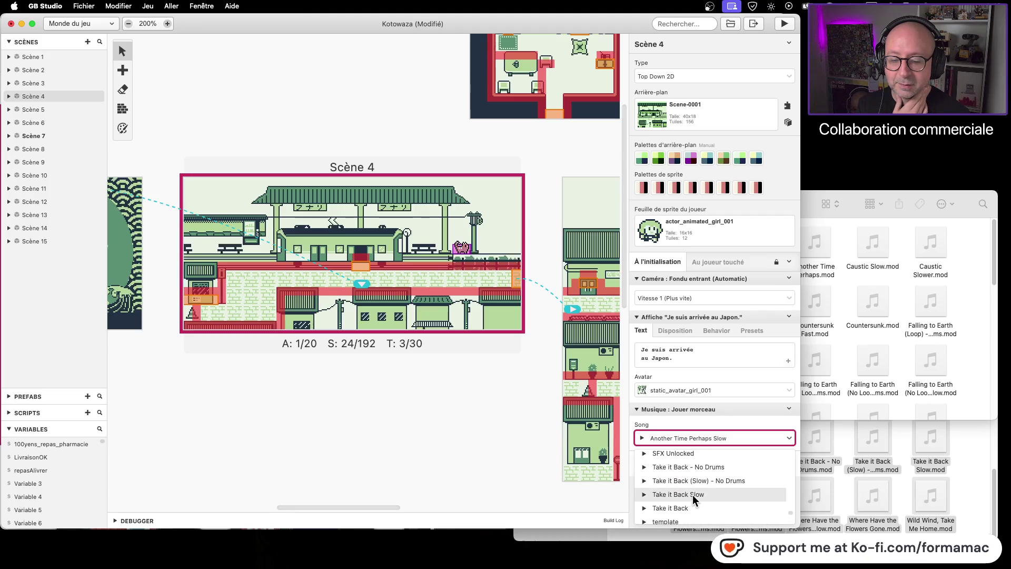
click(645, 495)
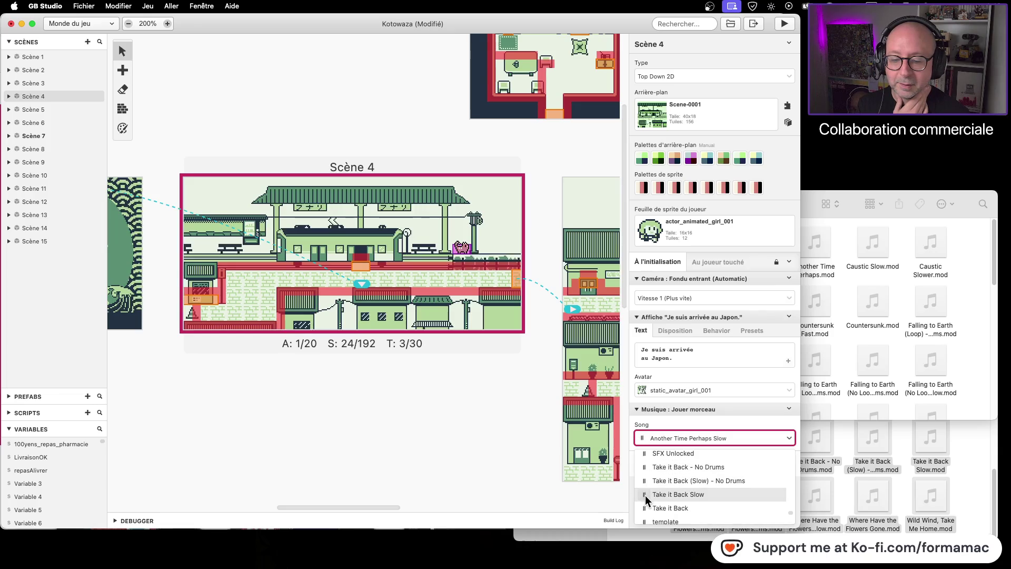
click(644, 495)
- Preview template, Where Have the Flowers Gone Slow - No Drums, and Wild Wind, Take Me Home
scroll(644, 498, down, 2)
scroll(646, 500, down, 2)
click(645, 468)
click(646, 467)
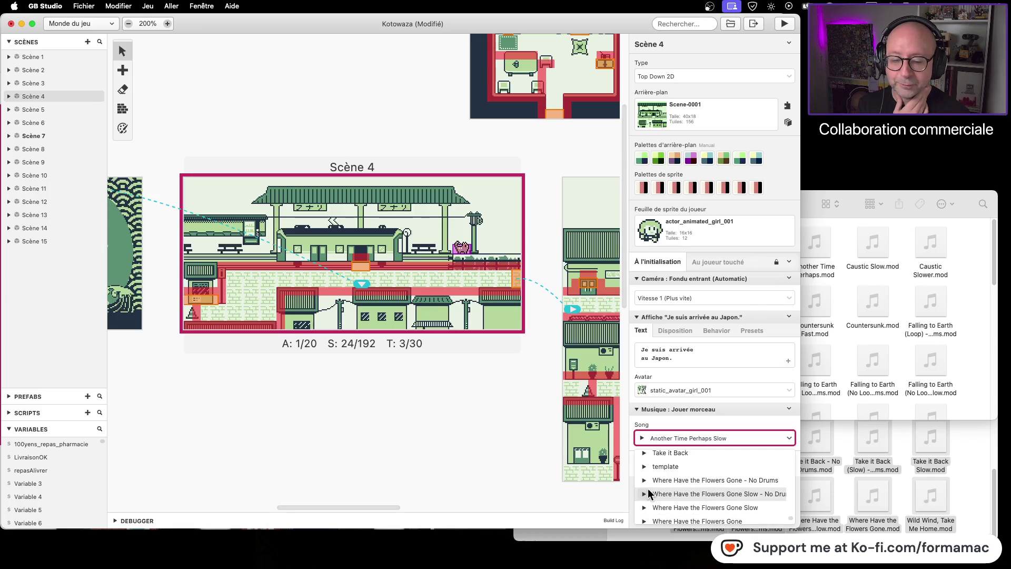
click(645, 495)
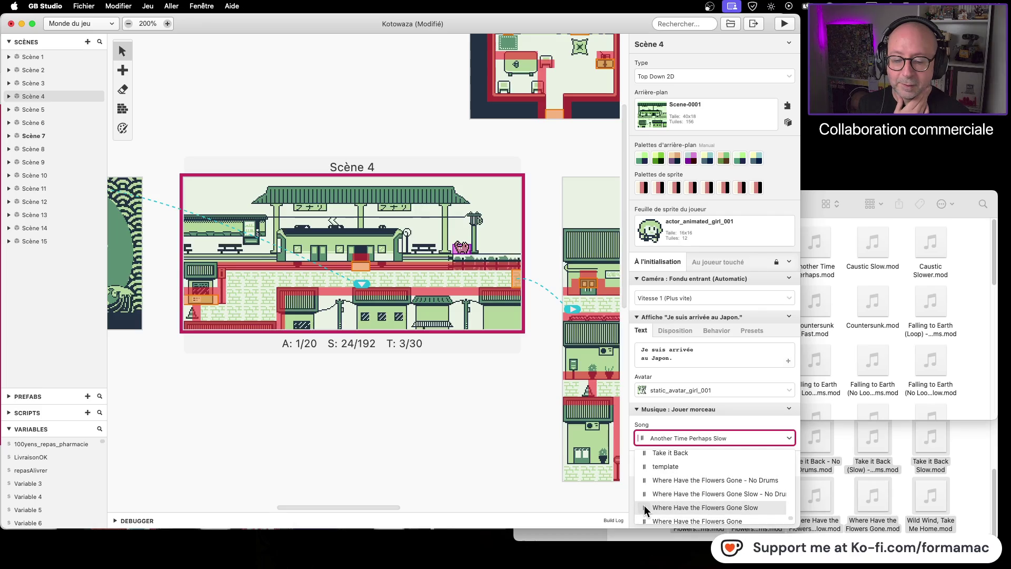
scroll(645, 506, down, 2)
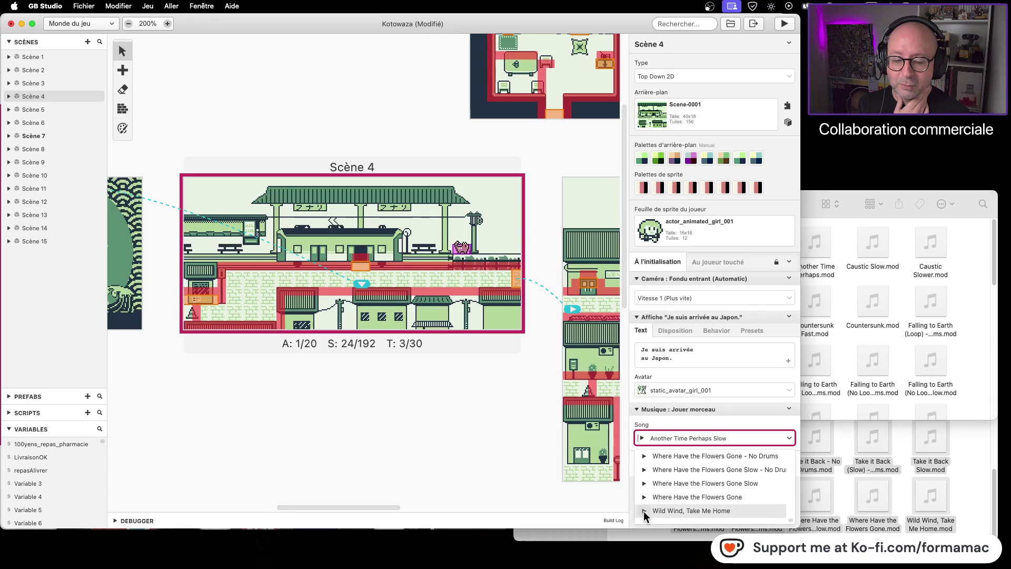
click(643, 510)
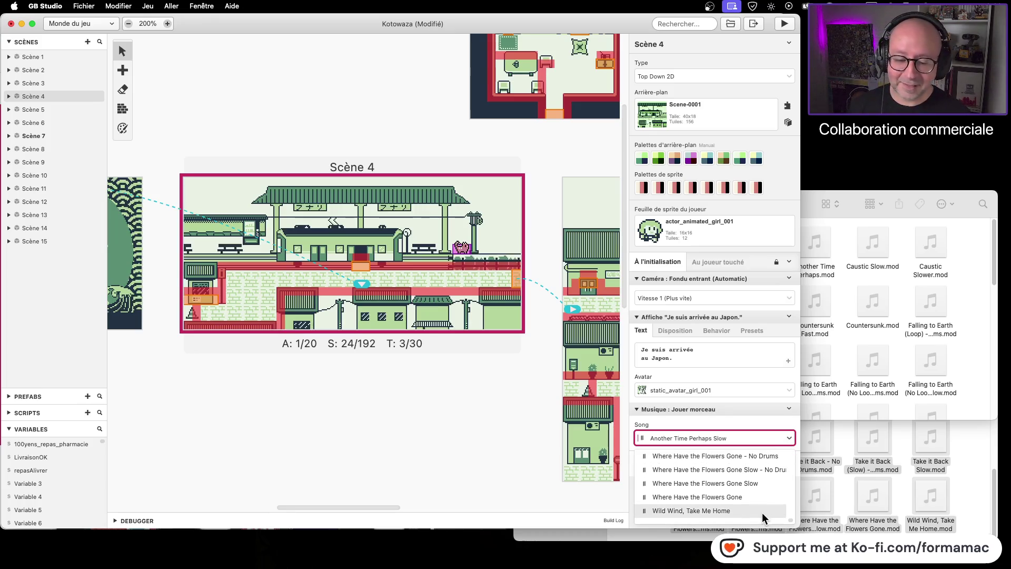
- Scroll the song list back up and dismiss it, leaving Another Time Perhaps Slow selected
scroll(761, 508, up, 10)
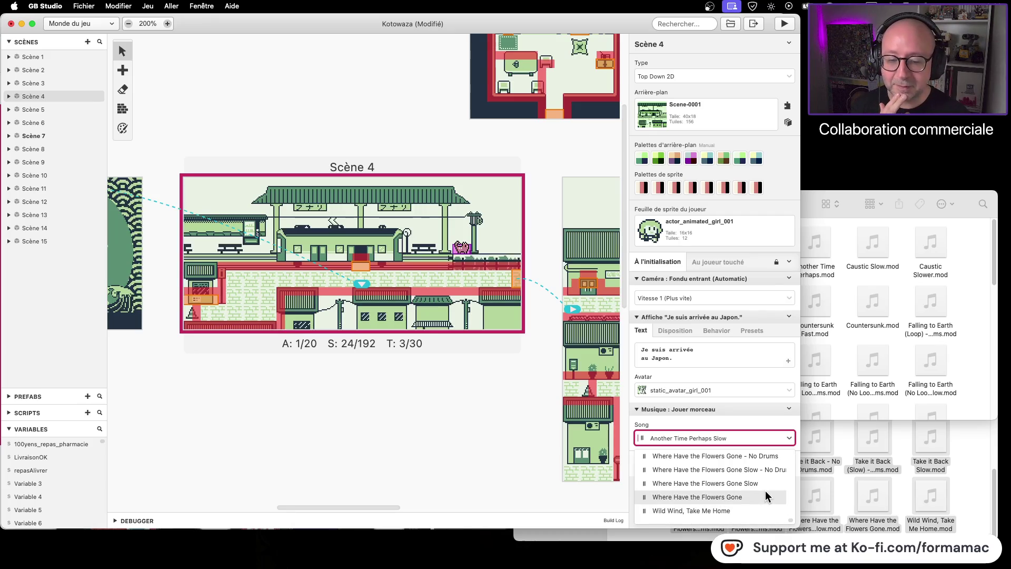
click(746, 461)
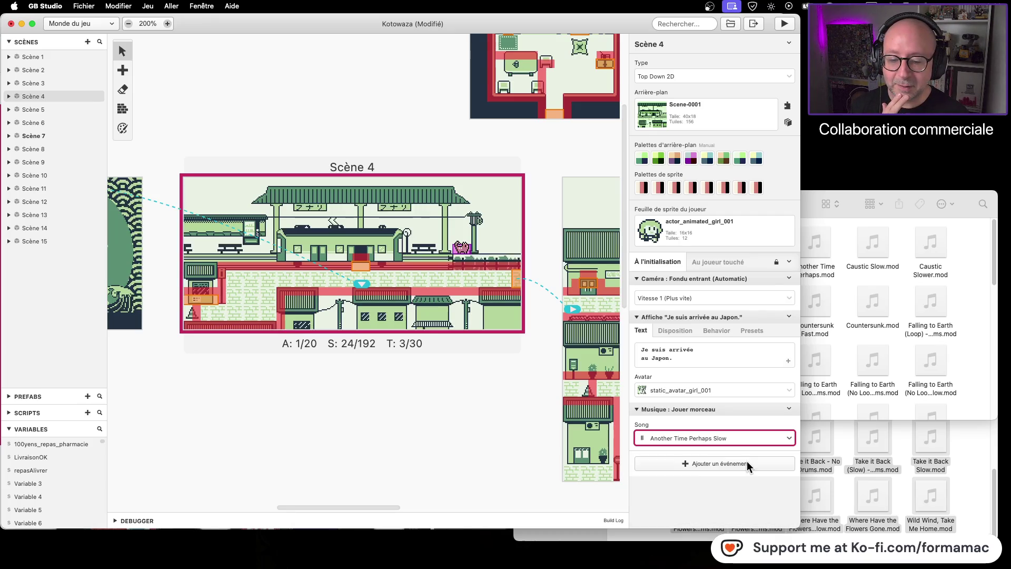
- Replay Another Time Perhaps Slow, glance at Safari and Finder, then stop the preview in GB Studio
click(642, 438)
click(642, 437)
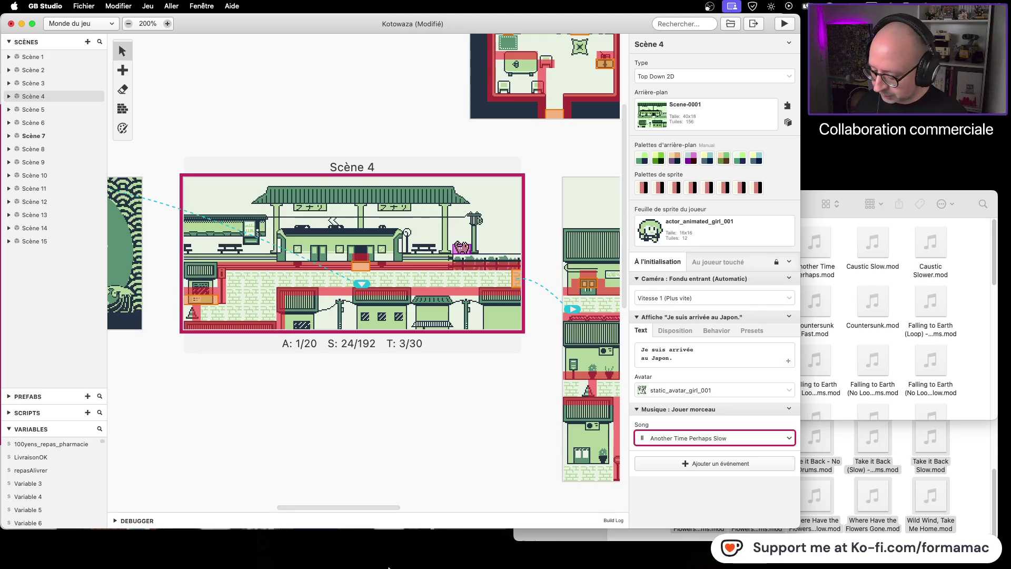
key(super+Tab)
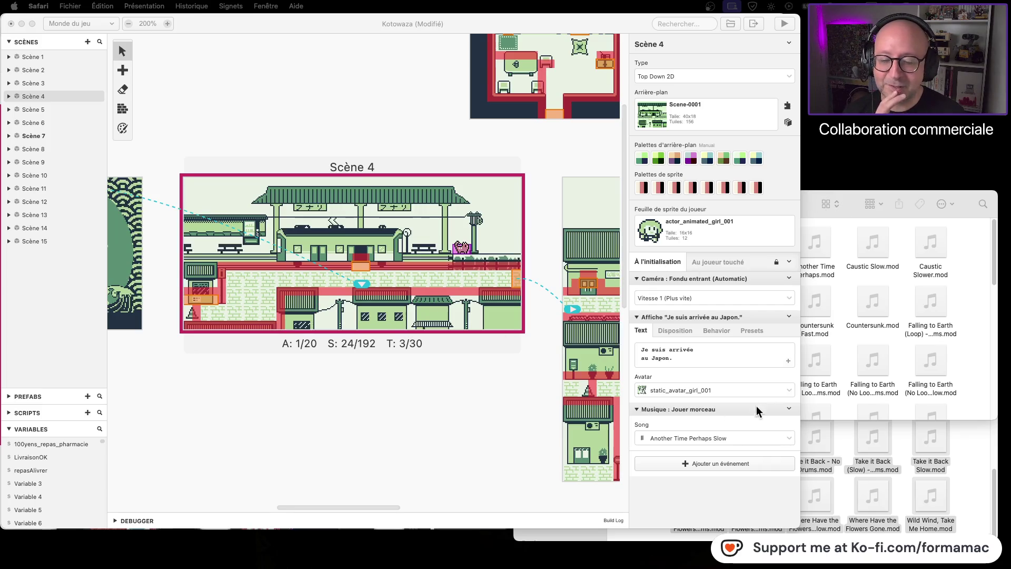
click(954, 337)
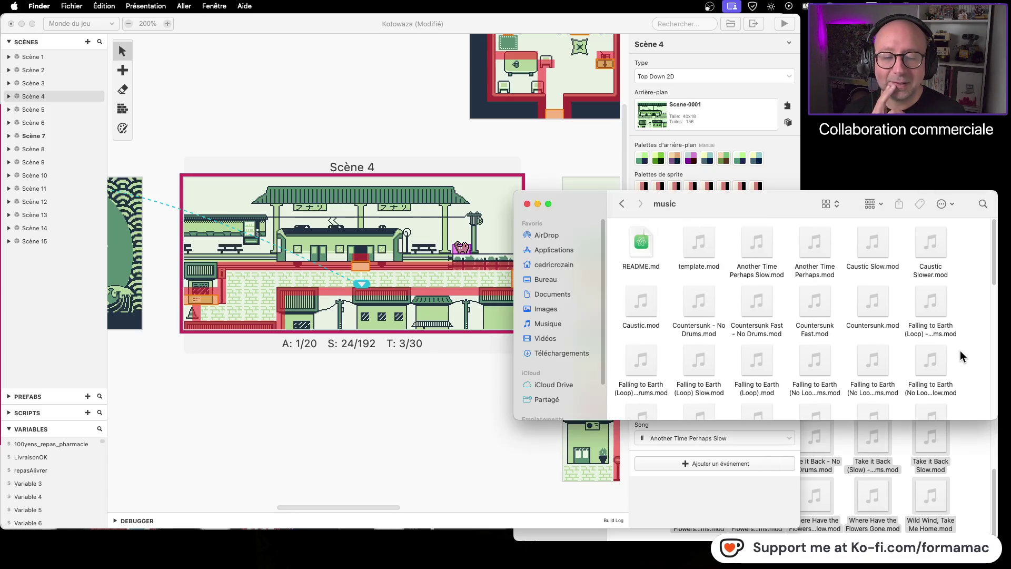
click(600, 133)
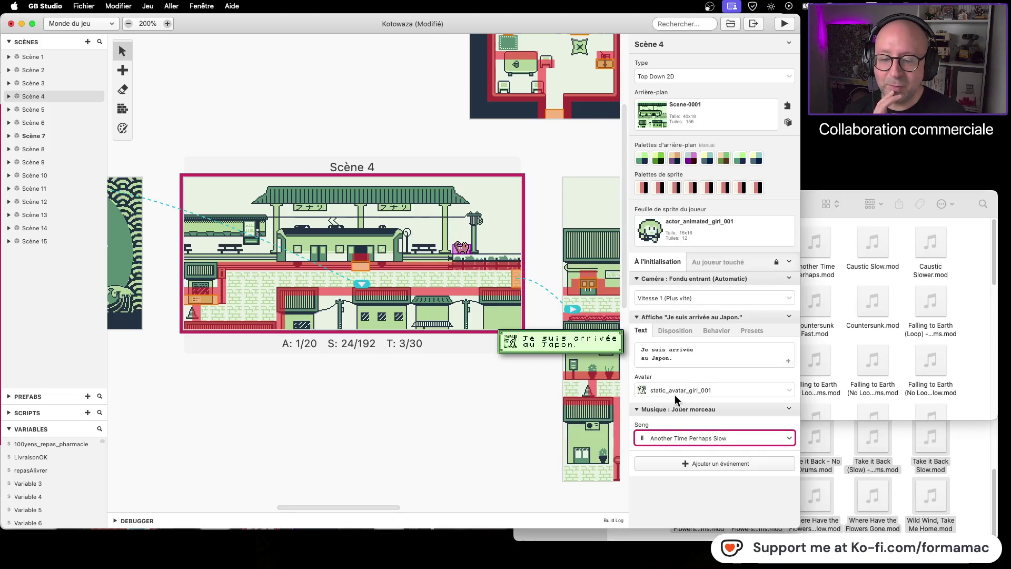
click(642, 437)
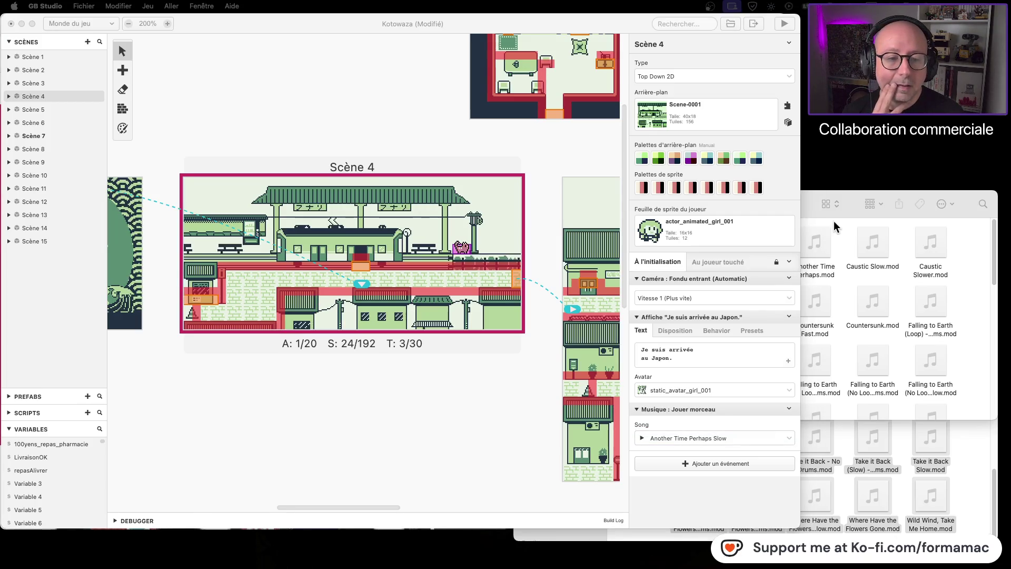
click(965, 287)
- Move the music folder window aside and trash template.mod
drag(771, 209, 633, 128)
click(564, 158)
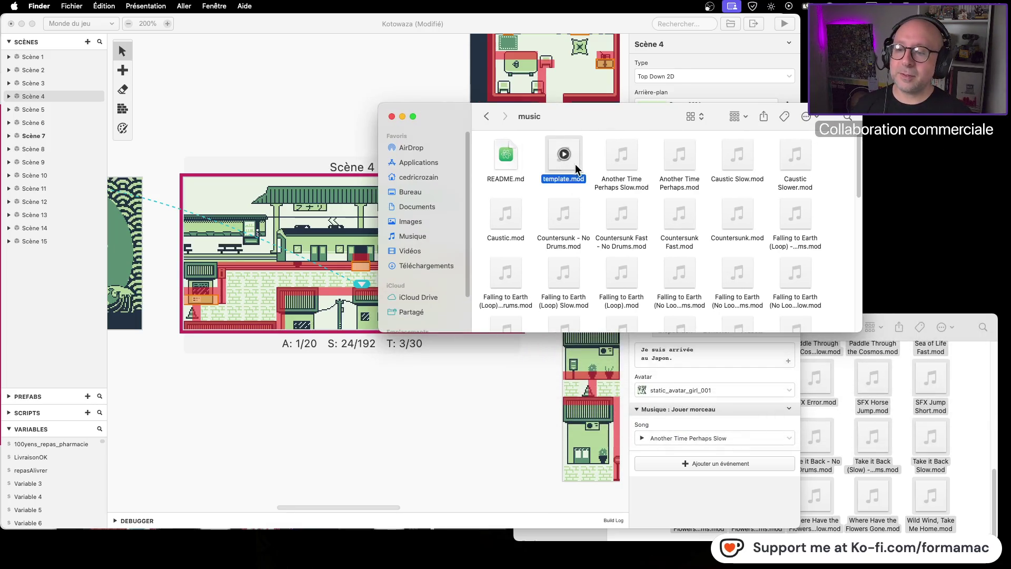
key(super+BackSpace)
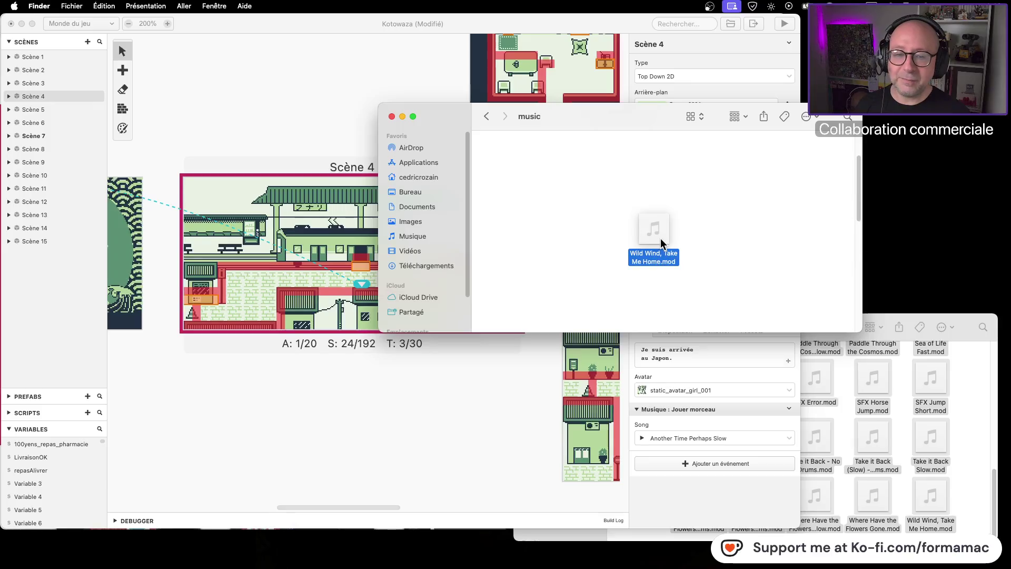
- Arrange Wild Wind, Take Me Home.mod and Another Time Perhaps Slow.mod, then align icons to the grid
drag(671, 210, 692, 166)
super+click(622, 158)
drag(623, 167, 558, 169)
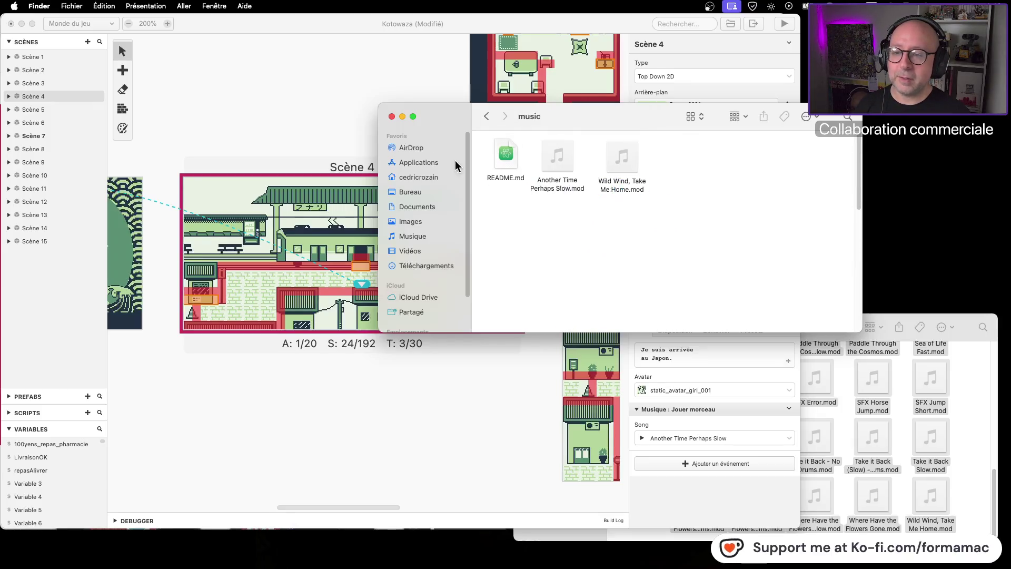
click(145, 5)
click(187, 100)
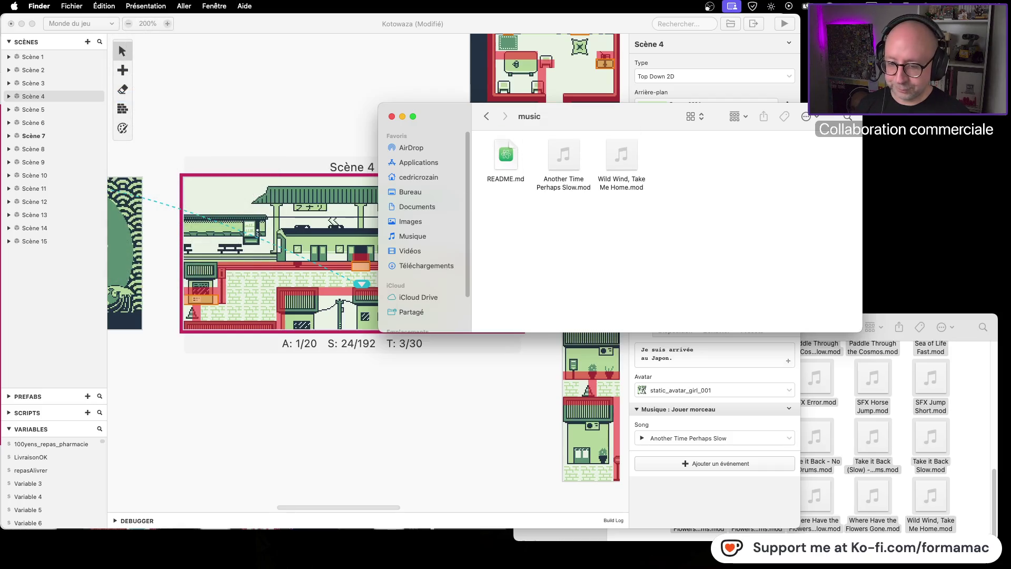
- Check Discord, then reposition the music folder window lower right over the scene editor
key(super+Tab)
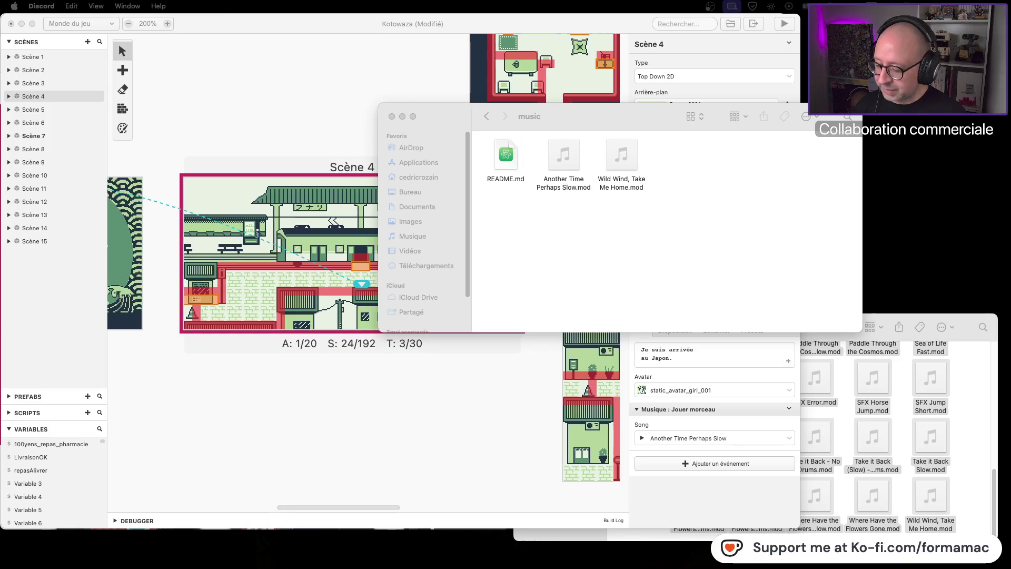
key(super+Tab)
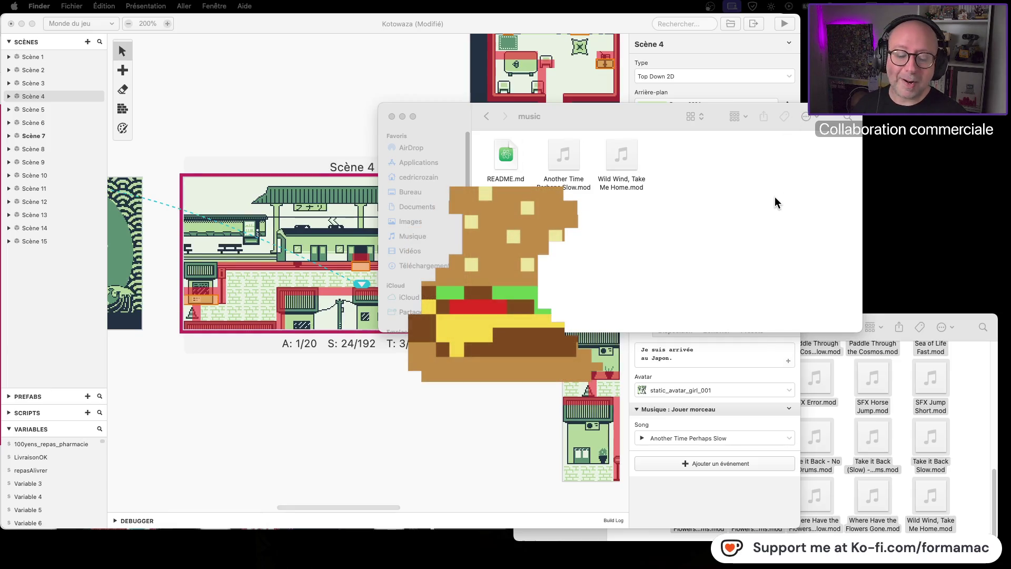
click(761, 212)
mouse_move(667, 106)
mouse_down()
mouse_move(653, 131)
mouse_move(715, 186)
mouse_up()
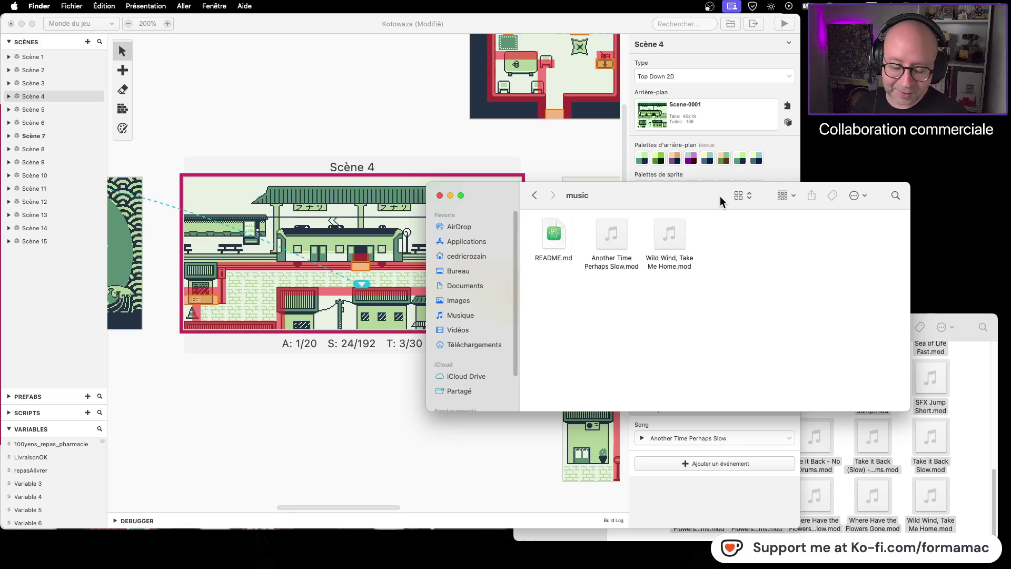
mouse_move(691, 193)
mouse_down()
mouse_move(754, 207)
mouse_move(743, 185)
mouse_up()
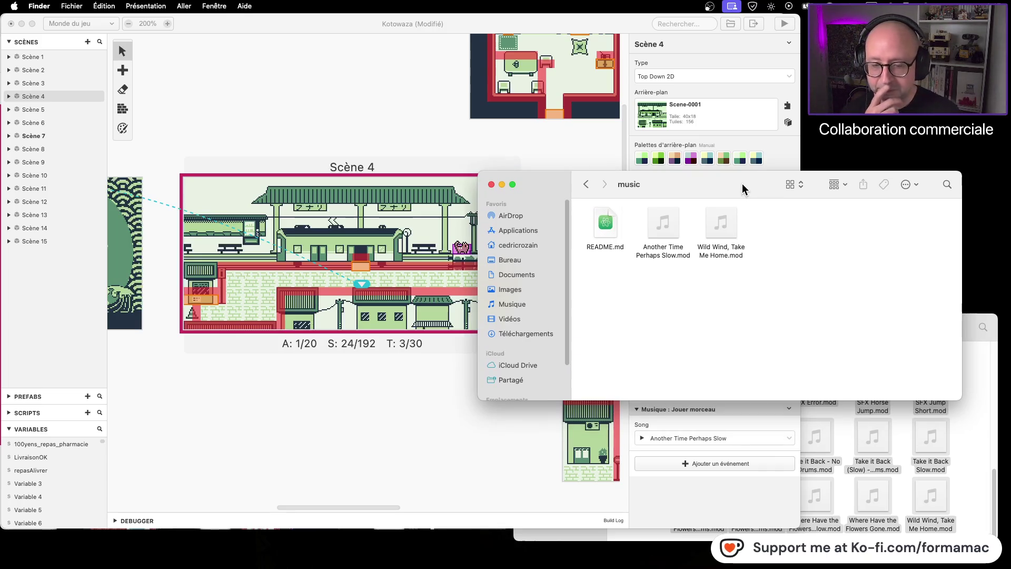
click(971, 438)
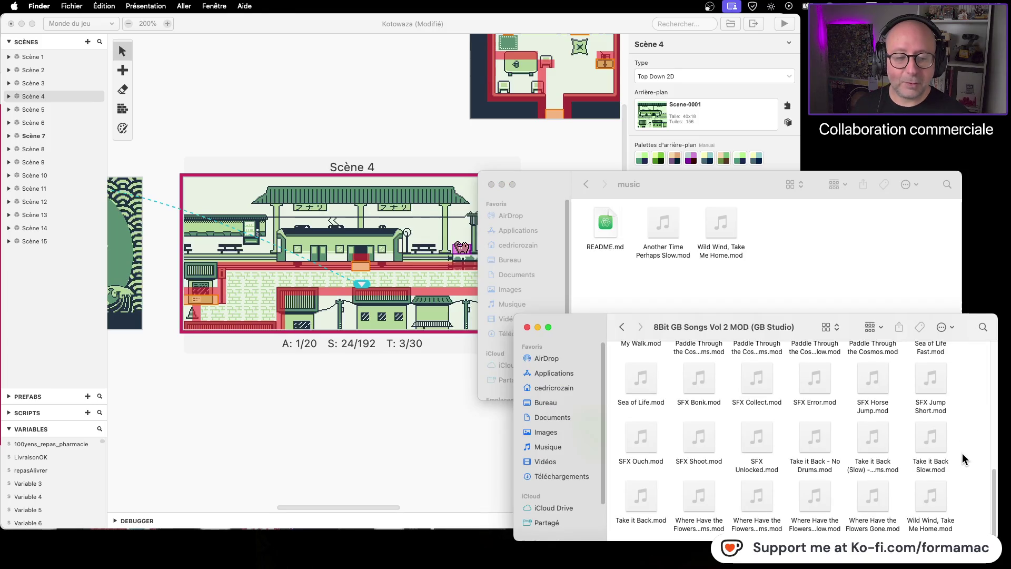
- Scroll through the 8Bit GB Songs Vol 2 MOD folder to look over its SFX files
scroll(963, 457, up, 1)
scroll(963, 458, up, 1)
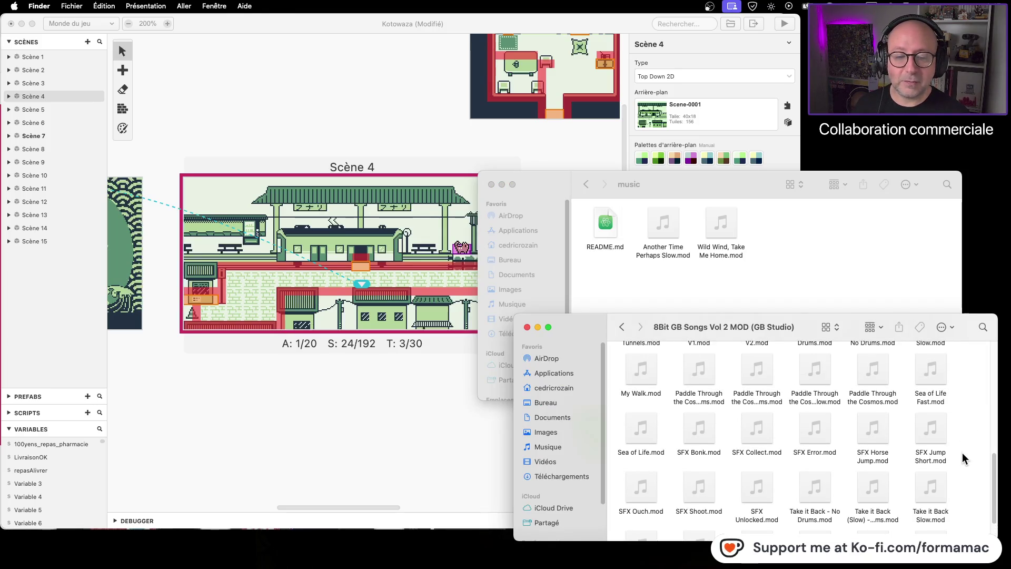
scroll(962, 453, down, 2)
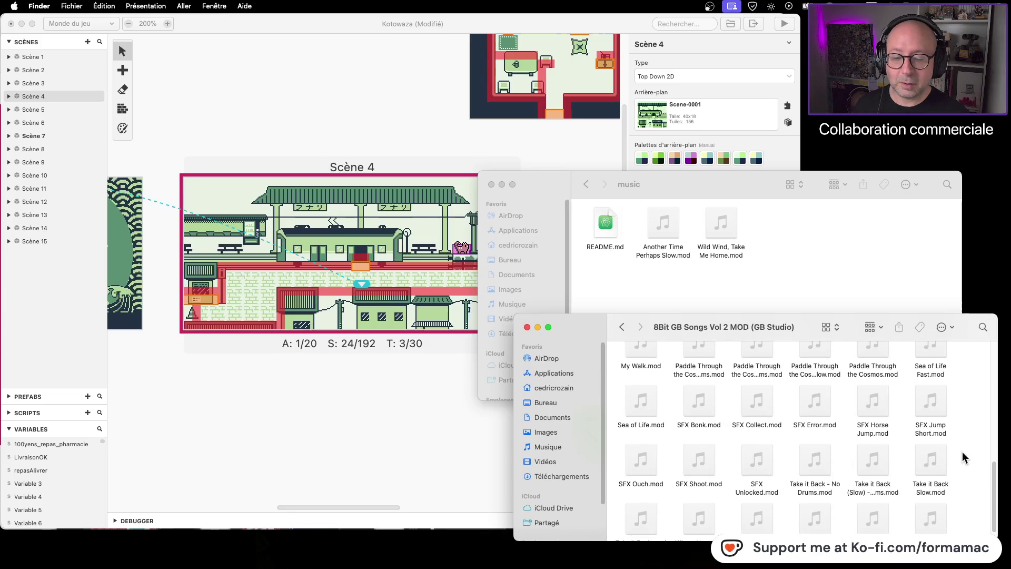
scroll(963, 451, up, 1)
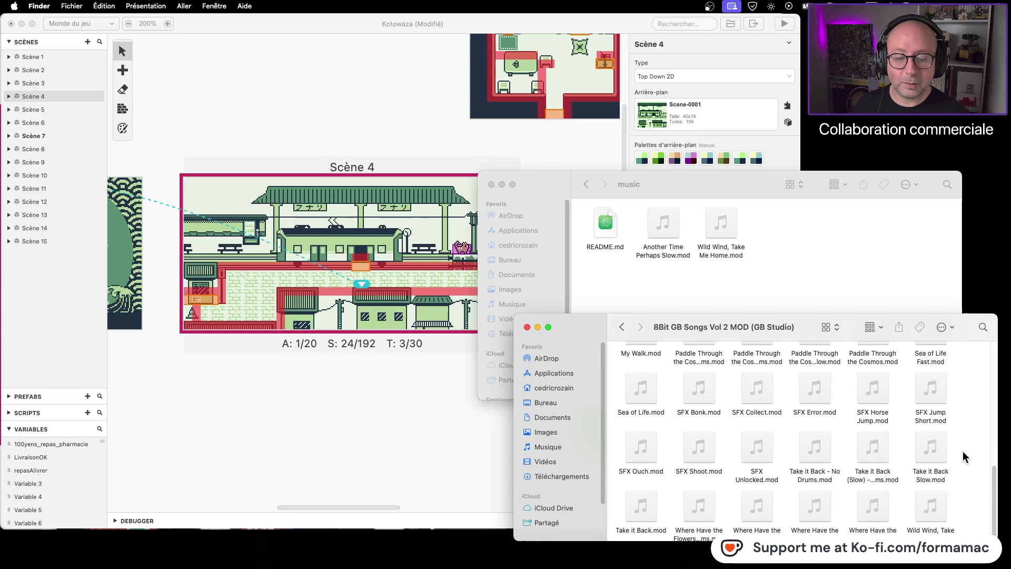
- Select SFX Shoot.mod and SFX Bonk.mod in the song pack folder
mouse_move(747, 462)
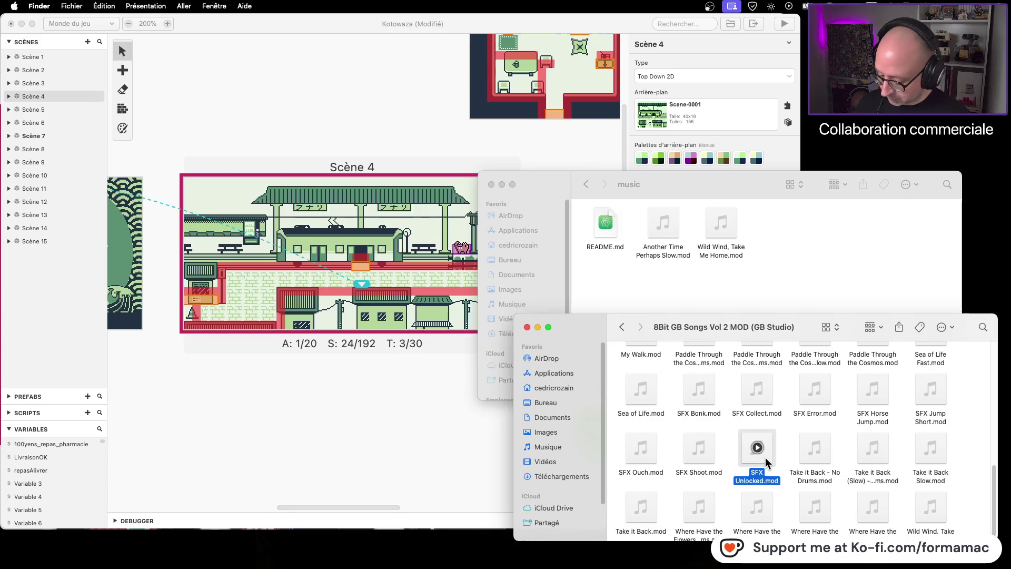
super+click(712, 457)
mouse_move(640, 457)
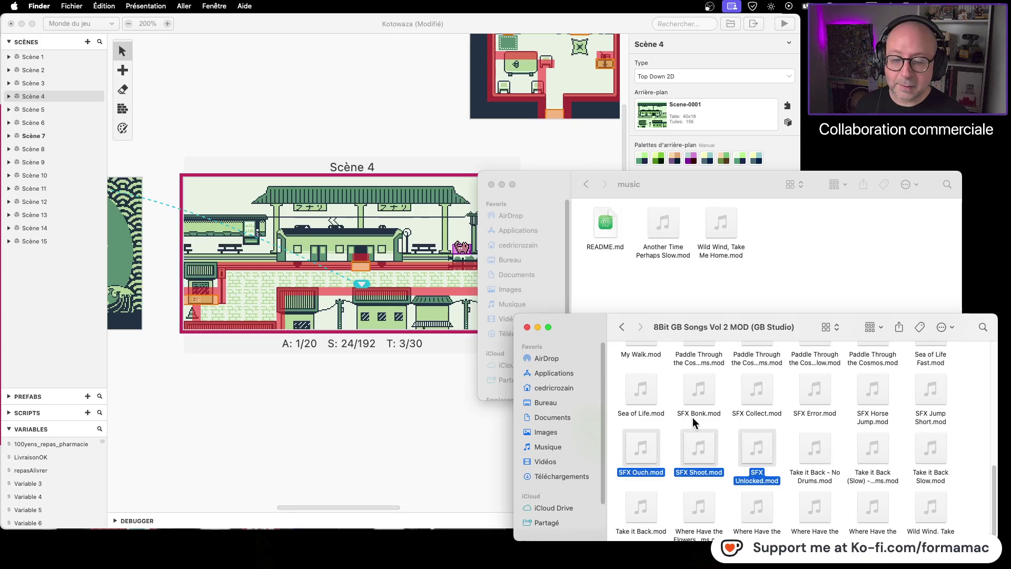
super+click(708, 405)
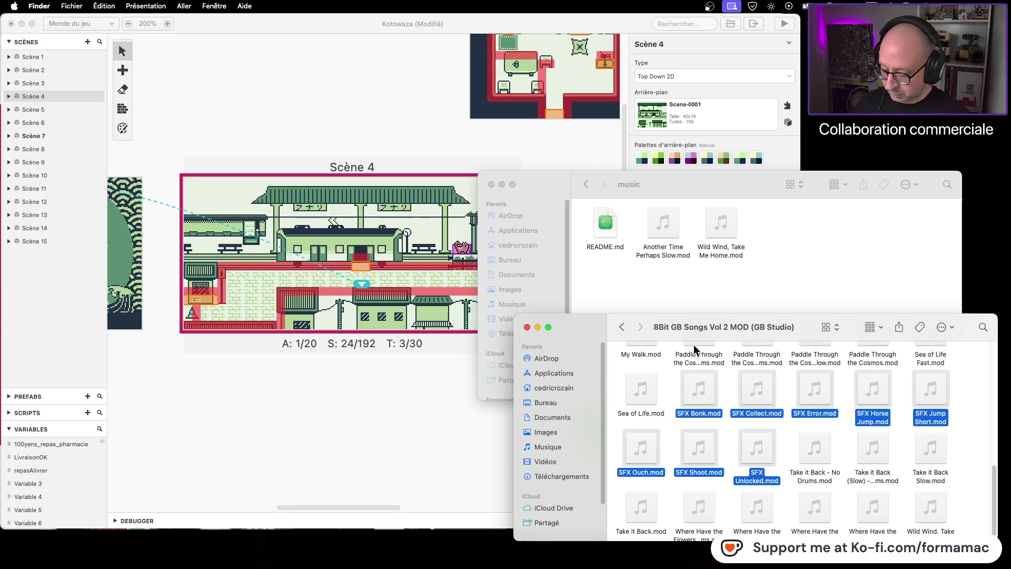
- Clear the selection, go back to Musiques and reopen 8Bit GB Songs Vol 2 MOD to browse it
click(757, 307)
click(640, 315)
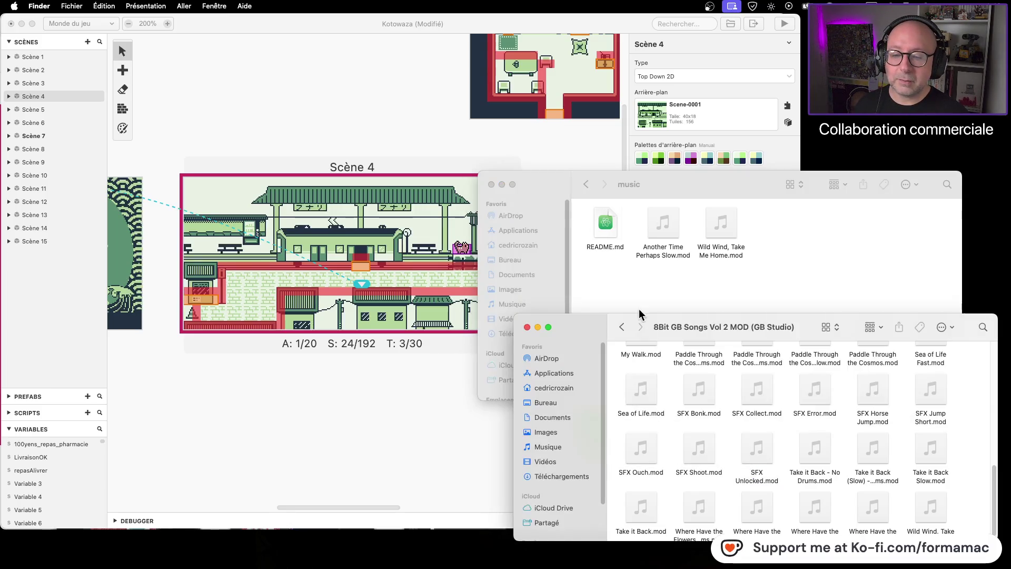
click(622, 327)
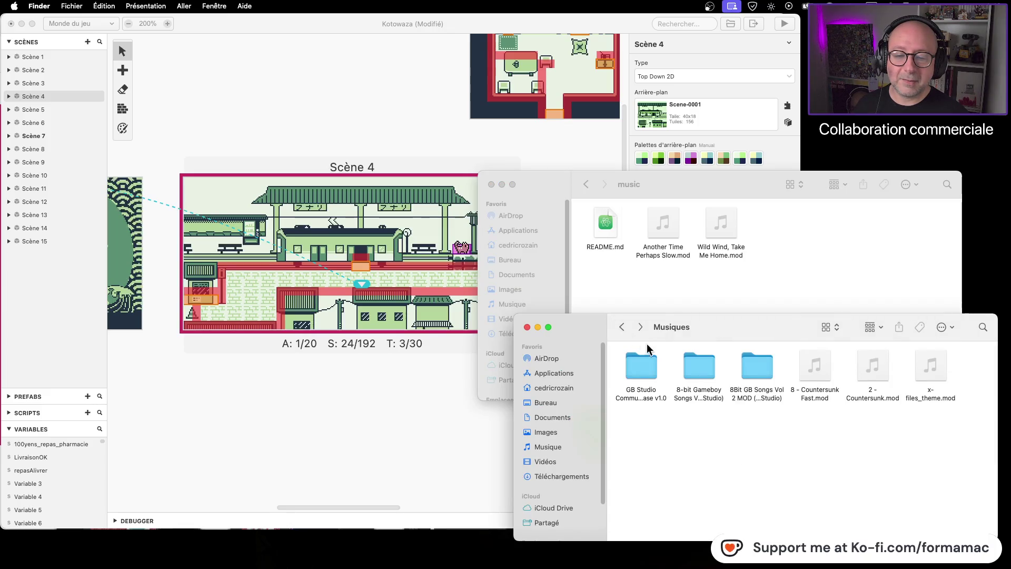
double_click(757, 367)
scroll(814, 464, down, 2)
scroll(814, 464, up, 5)
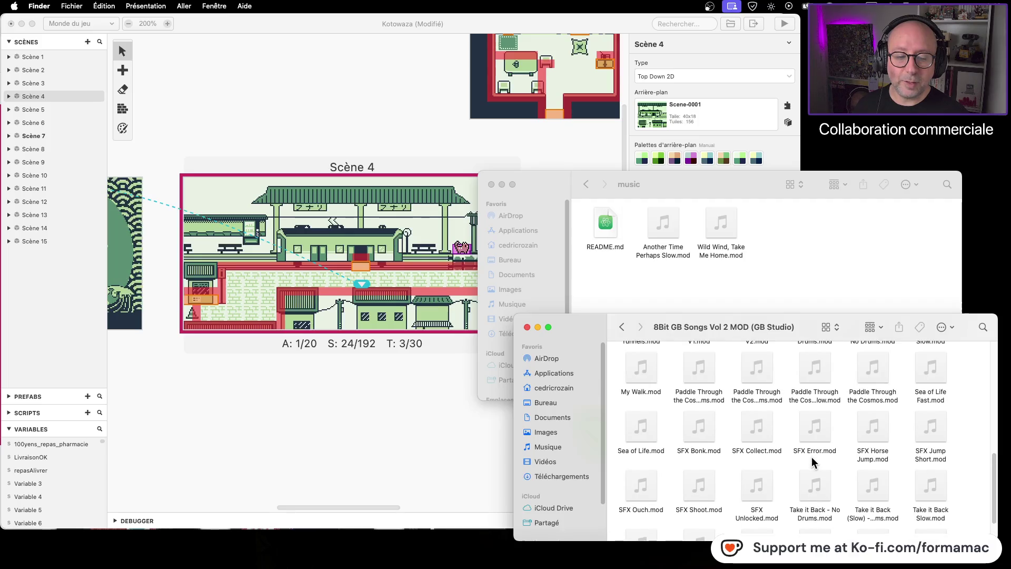
scroll(814, 464, down, 5)
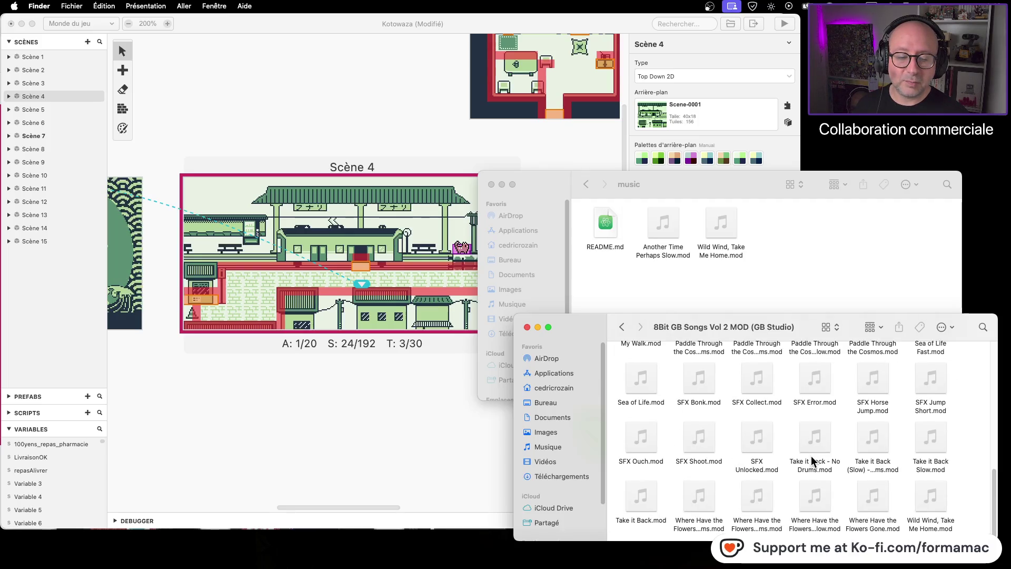
scroll(868, 469, up, 2)
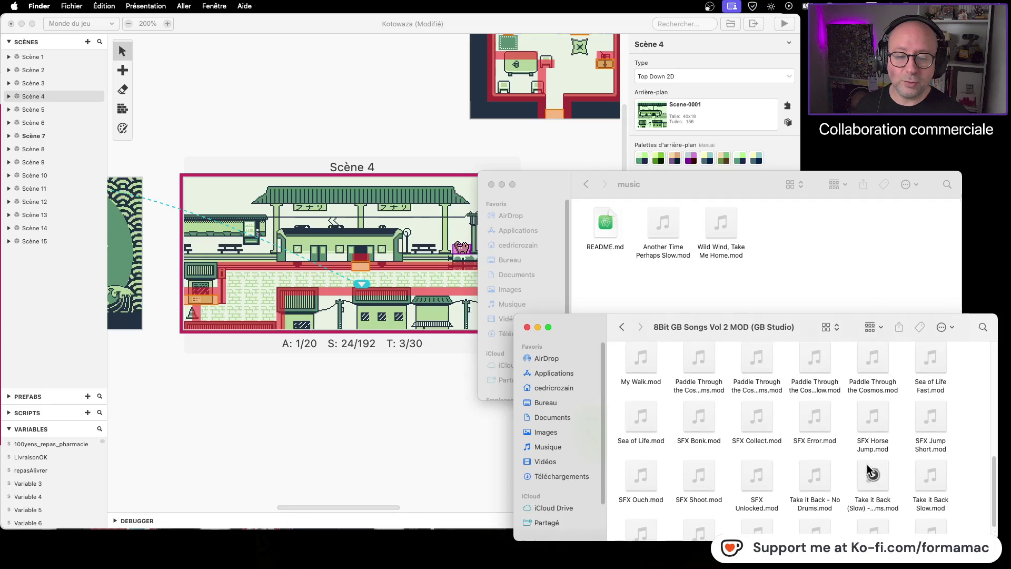
- Inspect the SFX folder and its 8Bit GB Songs Vol 2 MOD subfolder, then open Musiques
click(622, 328)
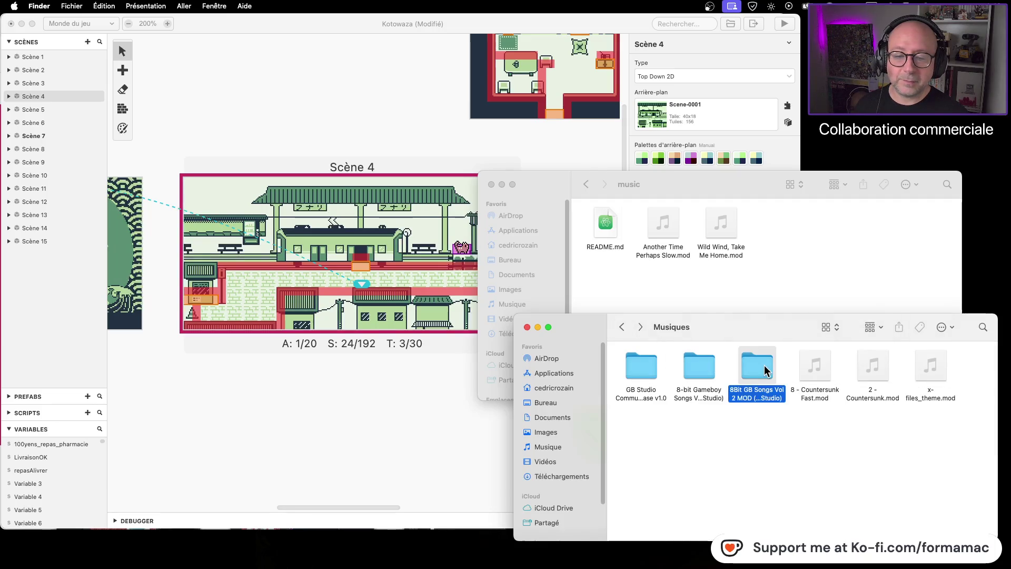
click(623, 327)
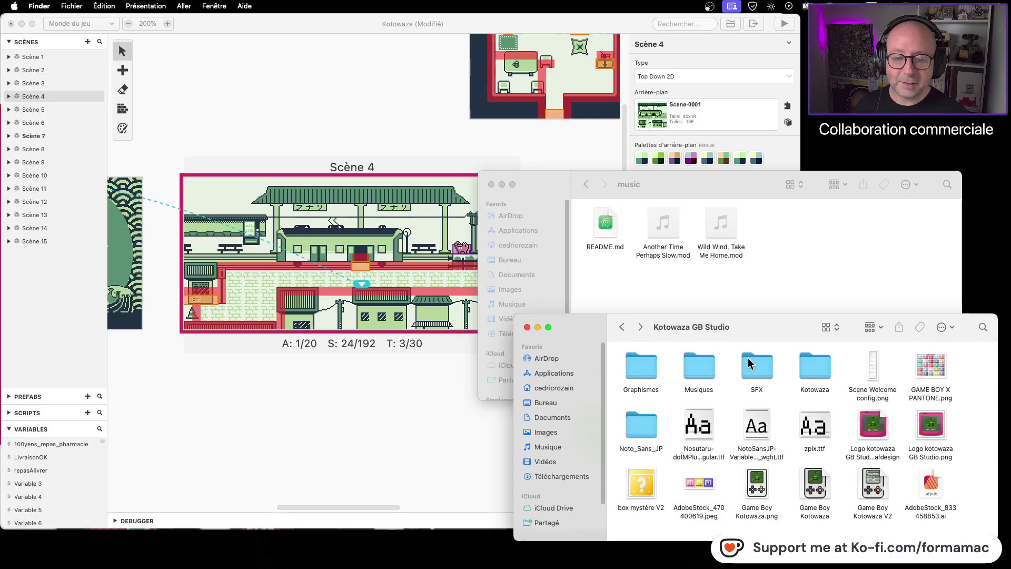
double_click(701, 373)
click(623, 327)
double_click(753, 387)
double_click(875, 369)
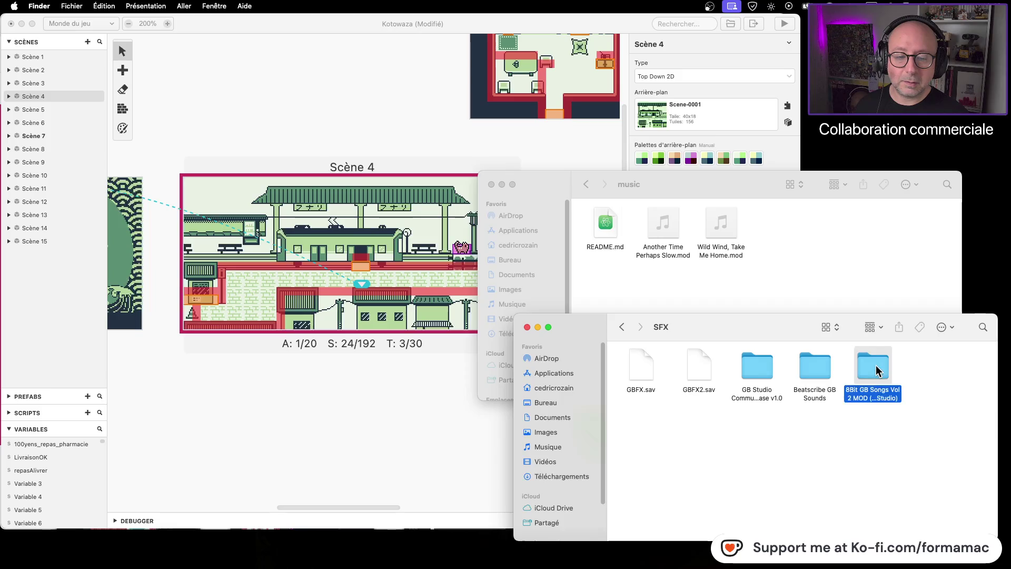
click(627, 329)
click(628, 330)
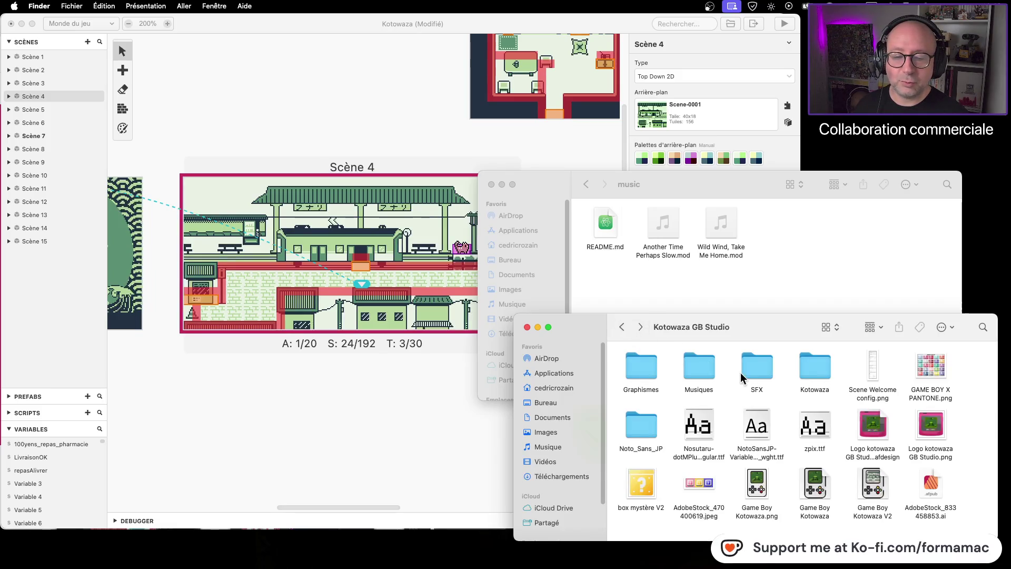
double_click(707, 370)
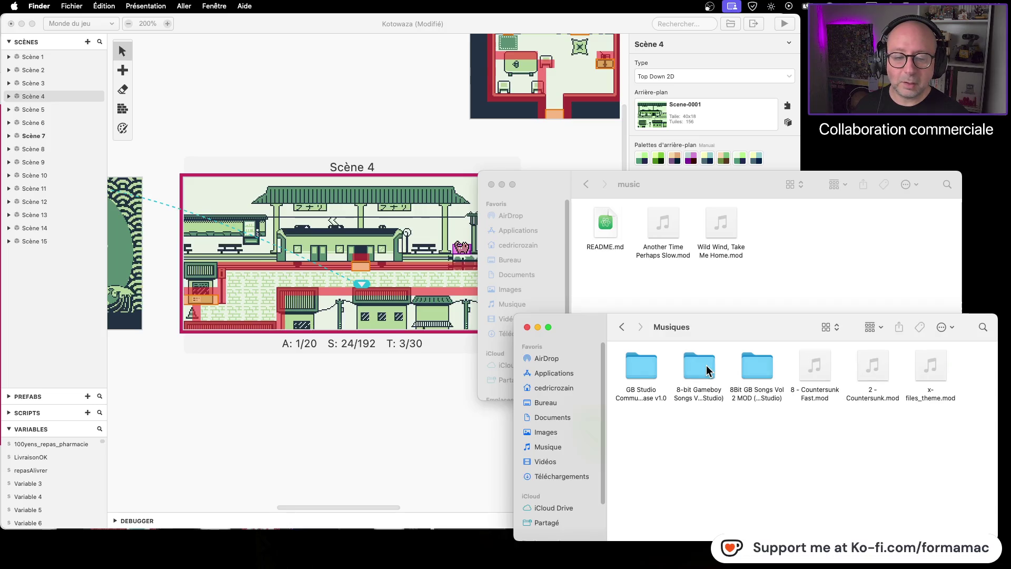
- Trash SFX Error, Bonk, Collect, Horse Jump, Jump Short, Unlocked, Shoot and Ouch from 8Bit GB Songs Vol 2 MOD
double_click(766, 375)
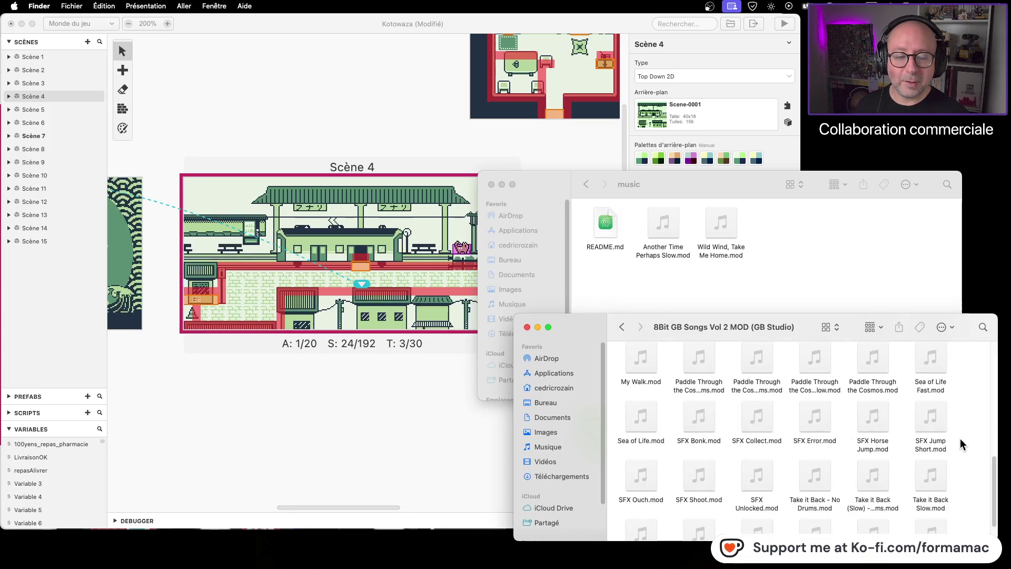
click(821, 426)
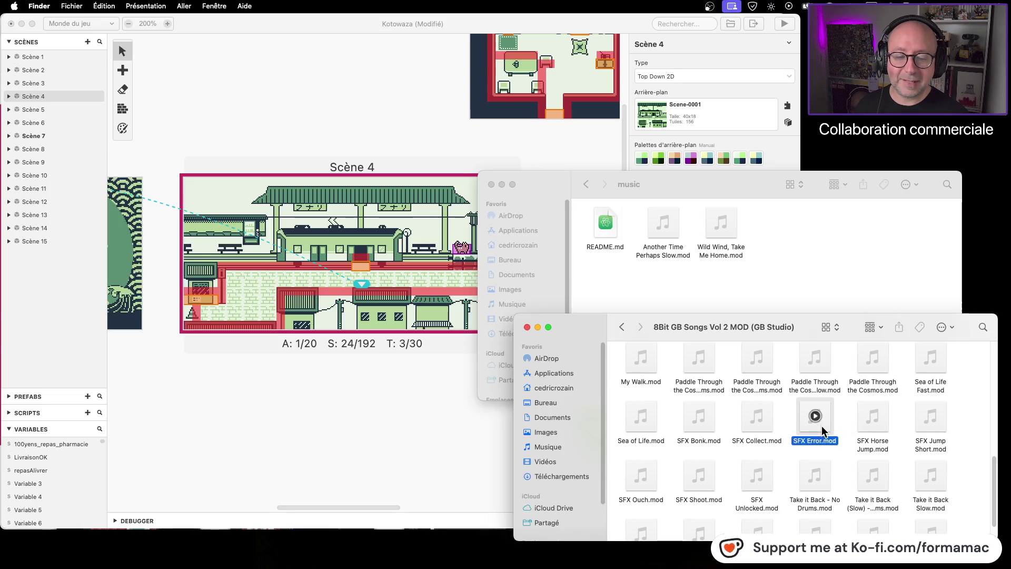
super+click(712, 432)
super+click(756, 429)
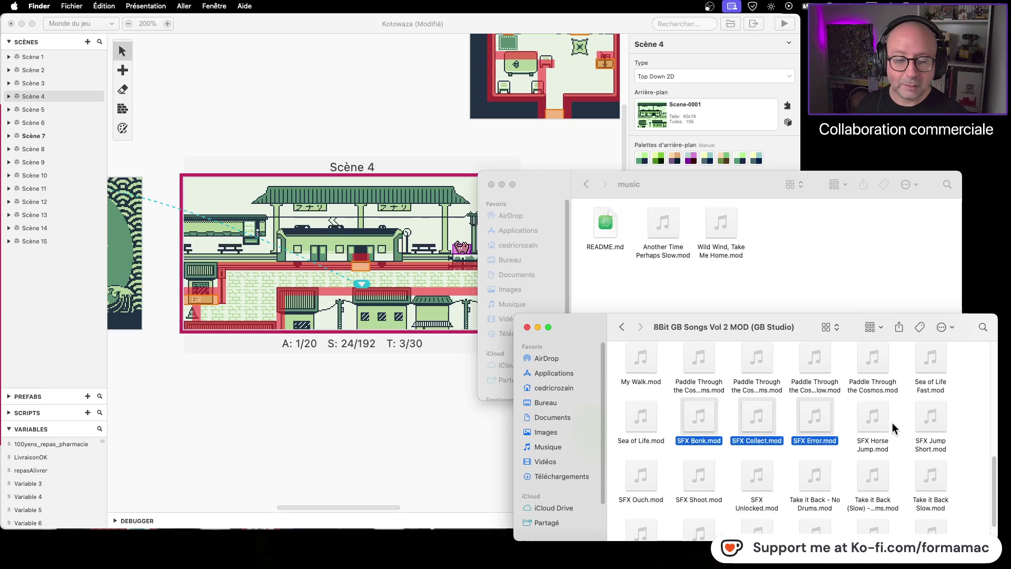
super+click(884, 425)
super+click(927, 429)
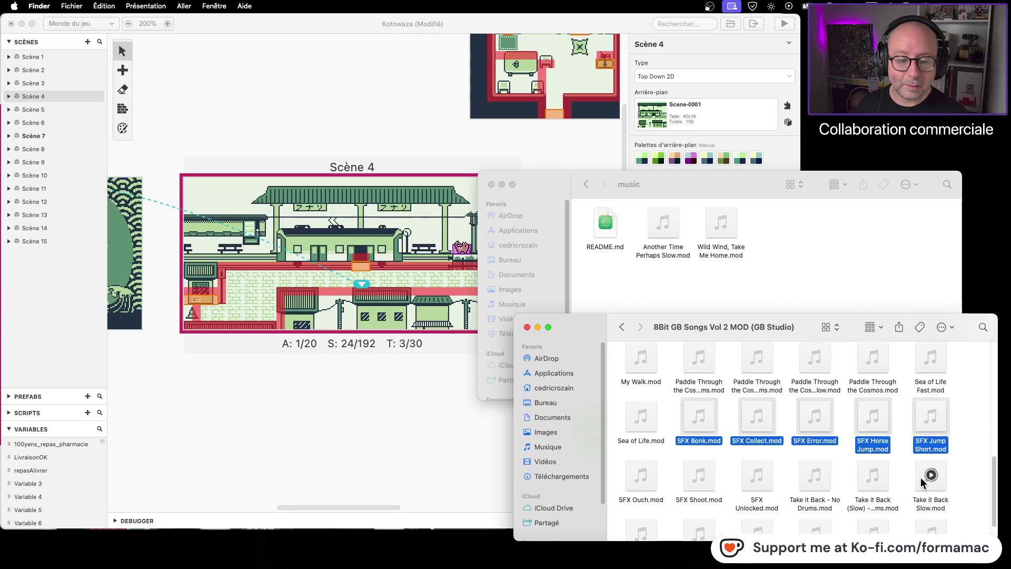
super+click(767, 486)
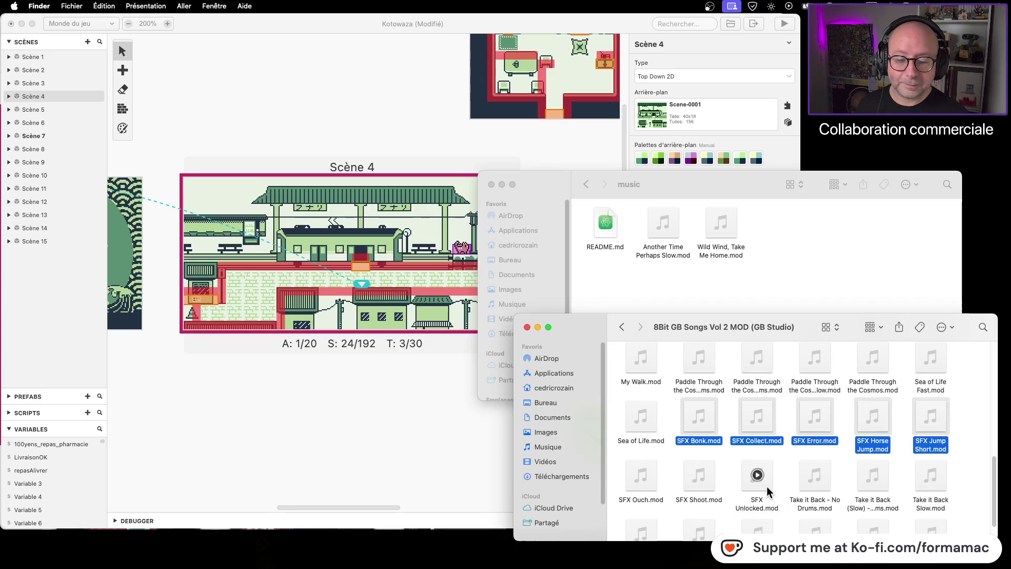
super+click(709, 485)
super+click(650, 485)
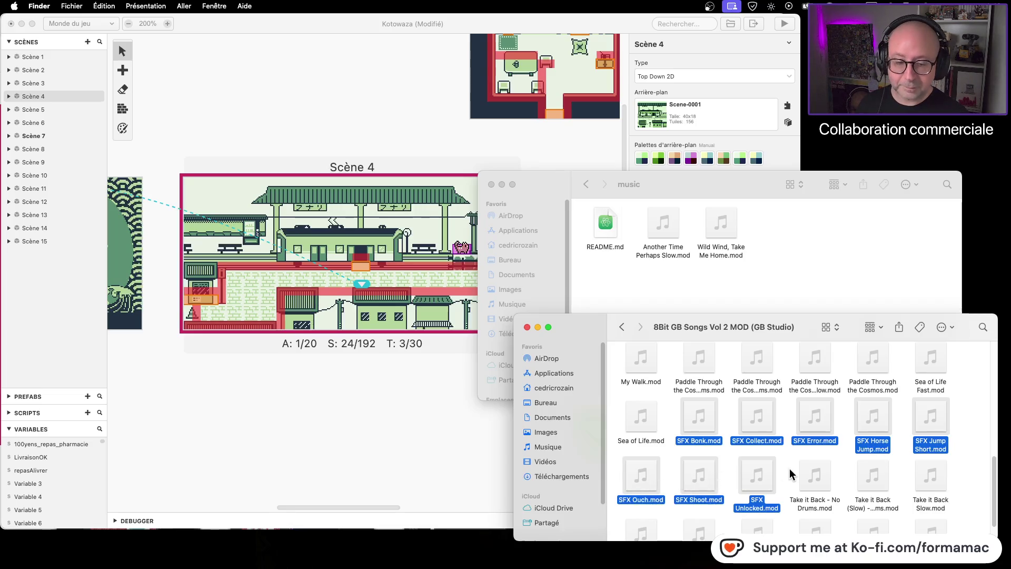
key(super+BackSpace)
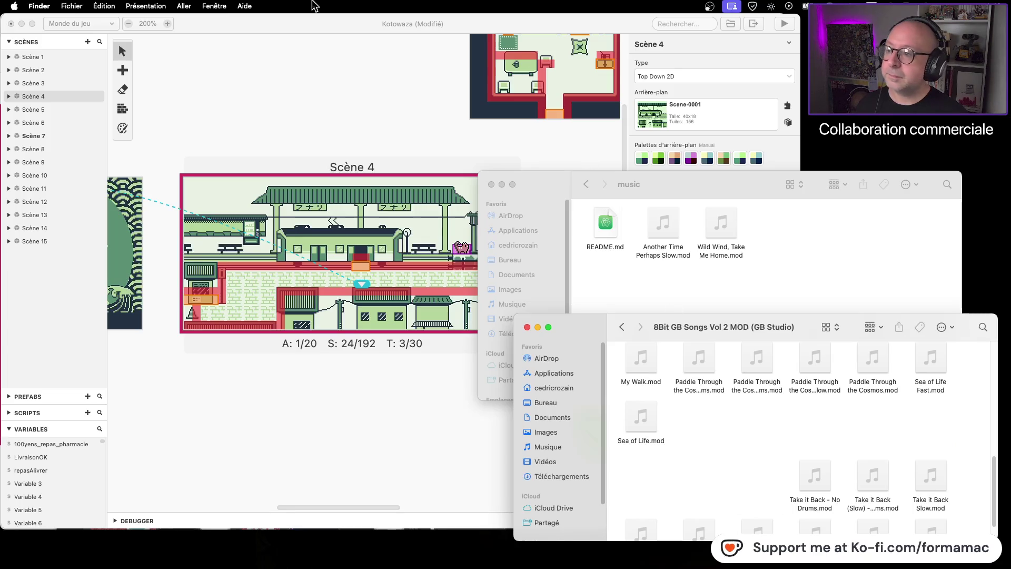
- Arrange the remaining songs by name and return to the Musiques folder
click(110, 6)
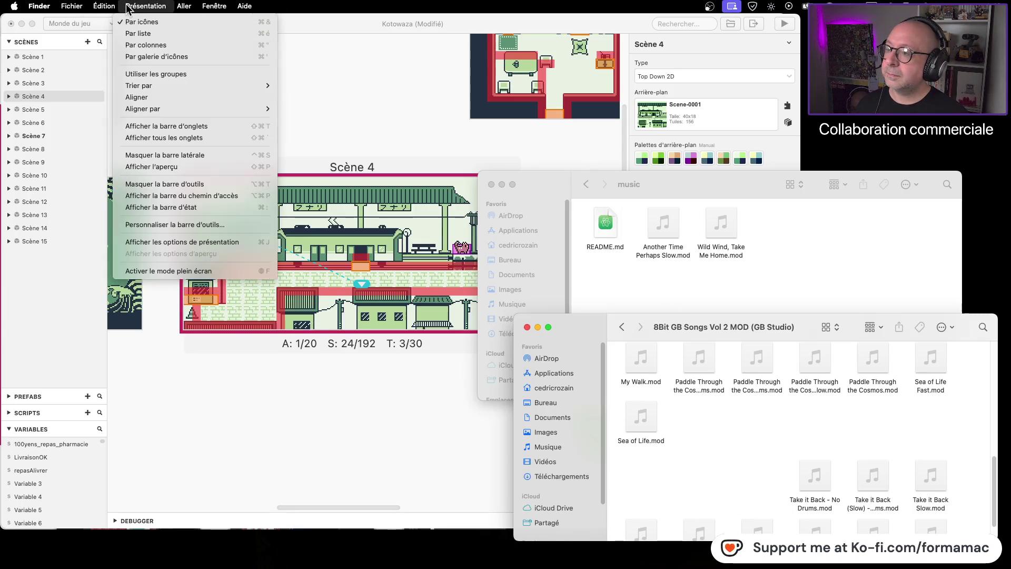
mouse_move(159, 108)
click(287, 109)
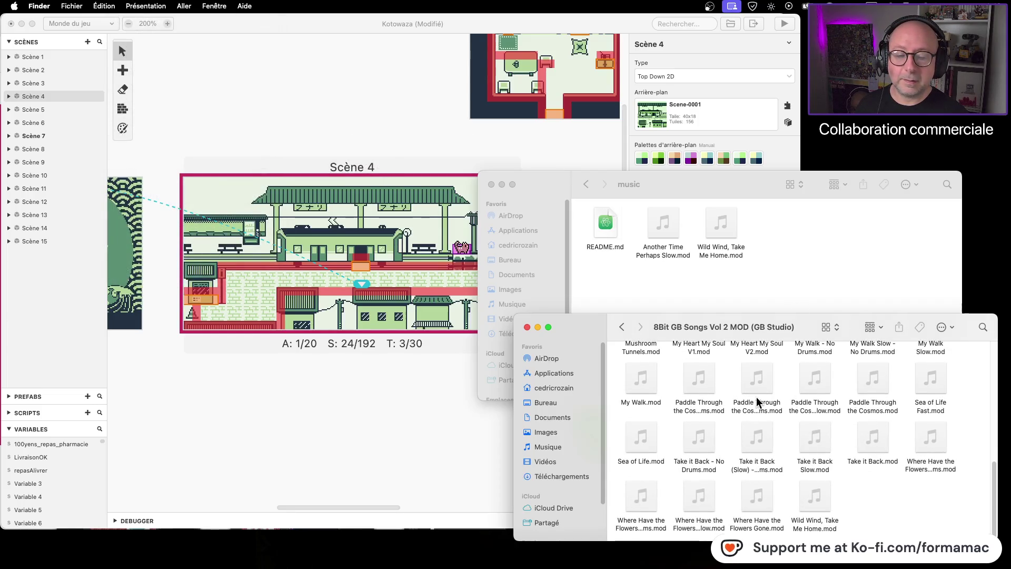
click(621, 327)
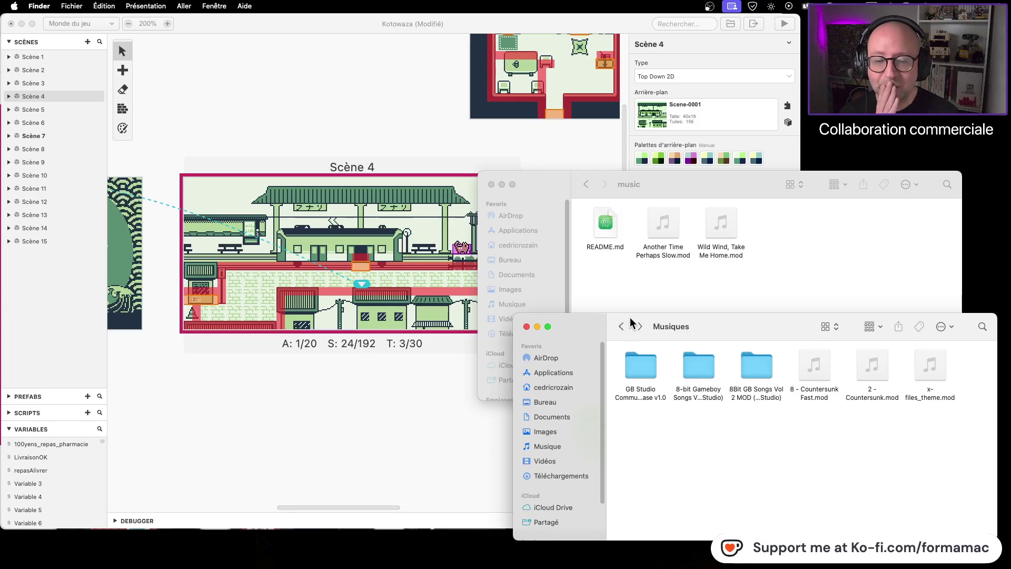
- Lower the Finder window and preview Admin Rights - Full.mp3 in 8-bit Gameboy Songs Vol 1
mouse_move(628, 317)
mouse_down()
mouse_move(851, 322)
mouse_move(646, 269)
mouse_up()
mouse_move(746, 285)
mouse_down()
mouse_move(699, 329)
mouse_move(763, 316)
mouse_up()
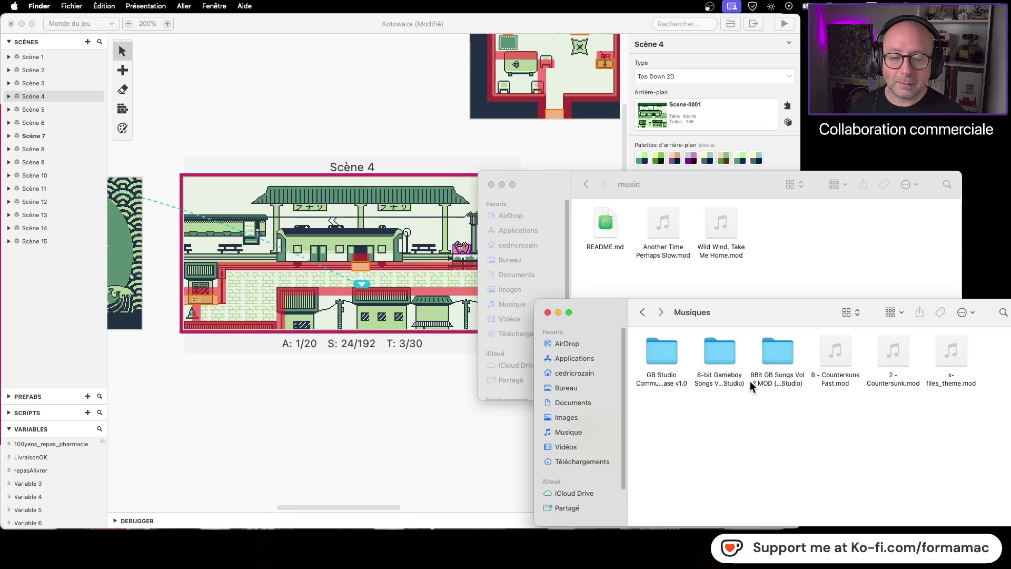
double_click(730, 358)
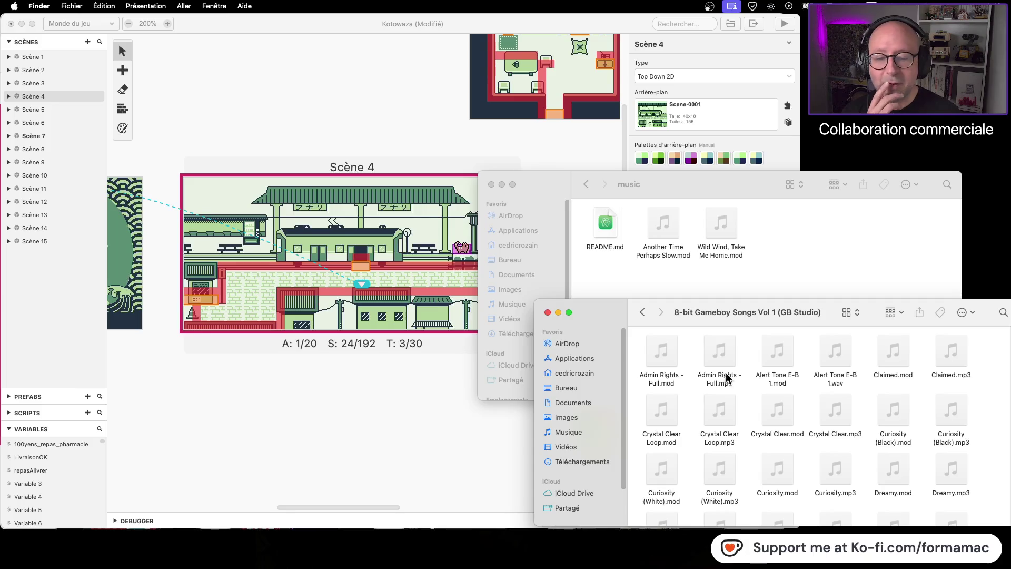
click(720, 352)
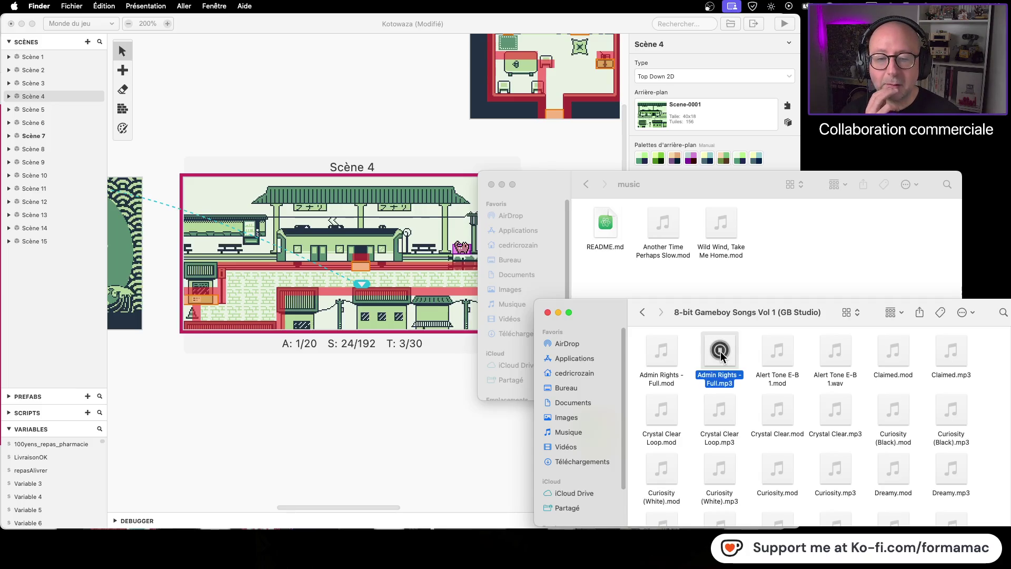
scroll(791, 420, down, 10)
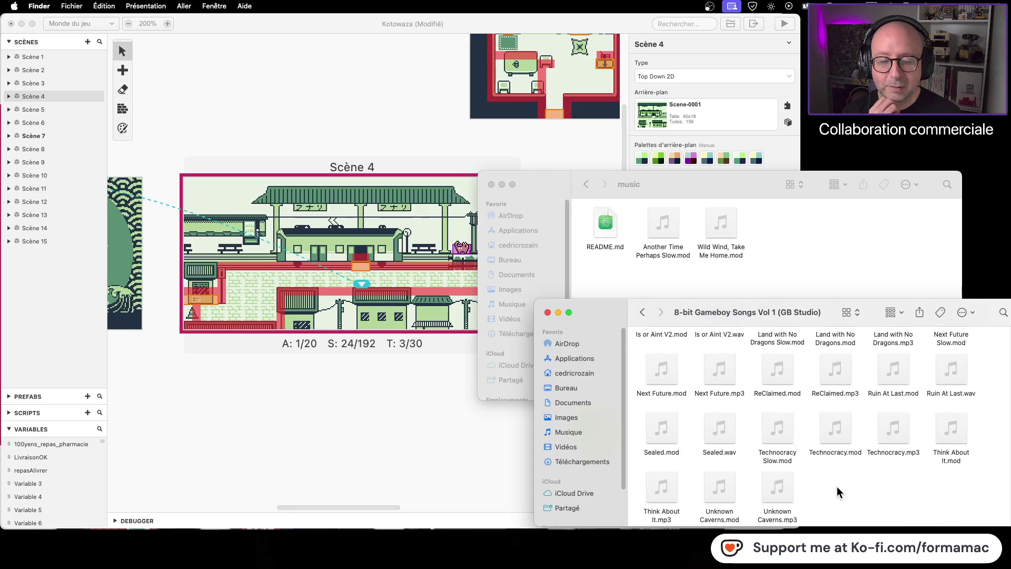
scroll(836, 485, up, 10)
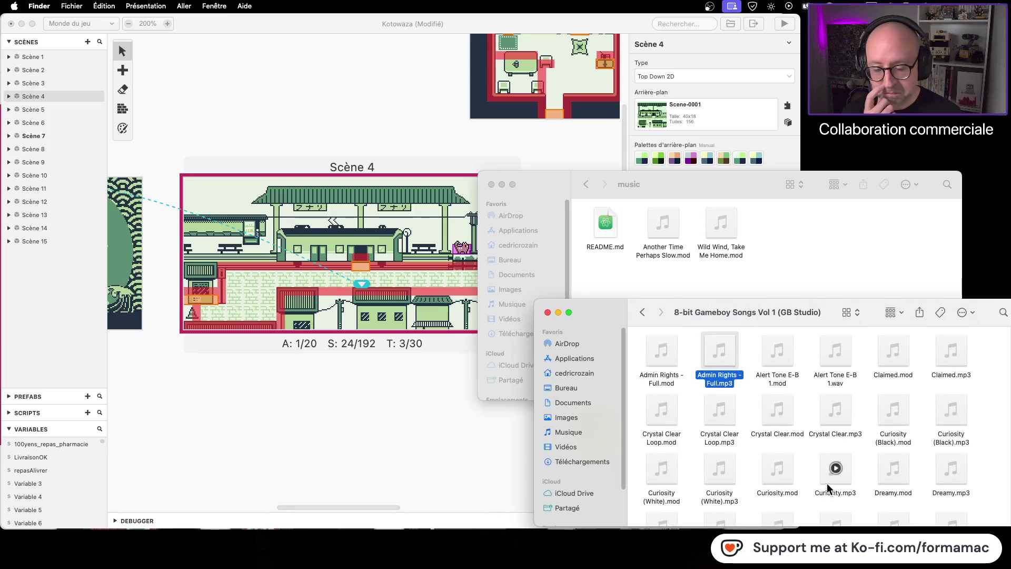
click(805, 463)
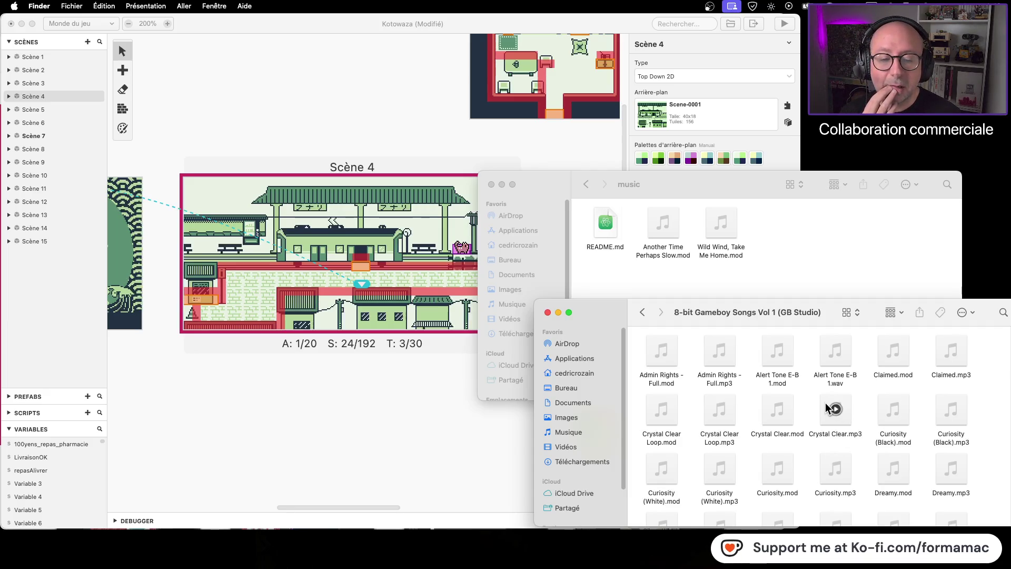
click(642, 313)
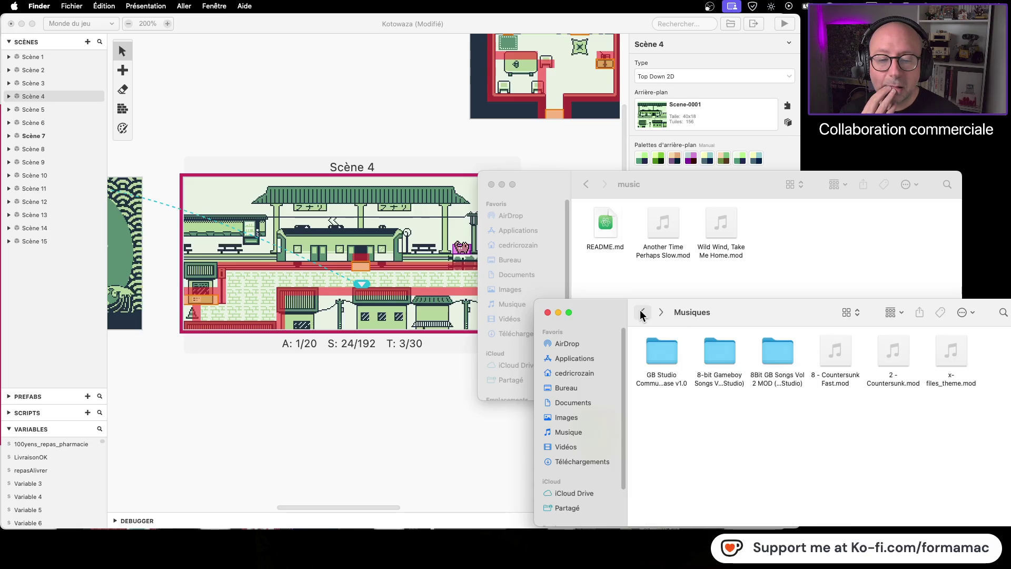
- Browse the Jingles, Action and Overworld folders of GB Studio Community Assets, then return to GB Studio
double_click(669, 358)
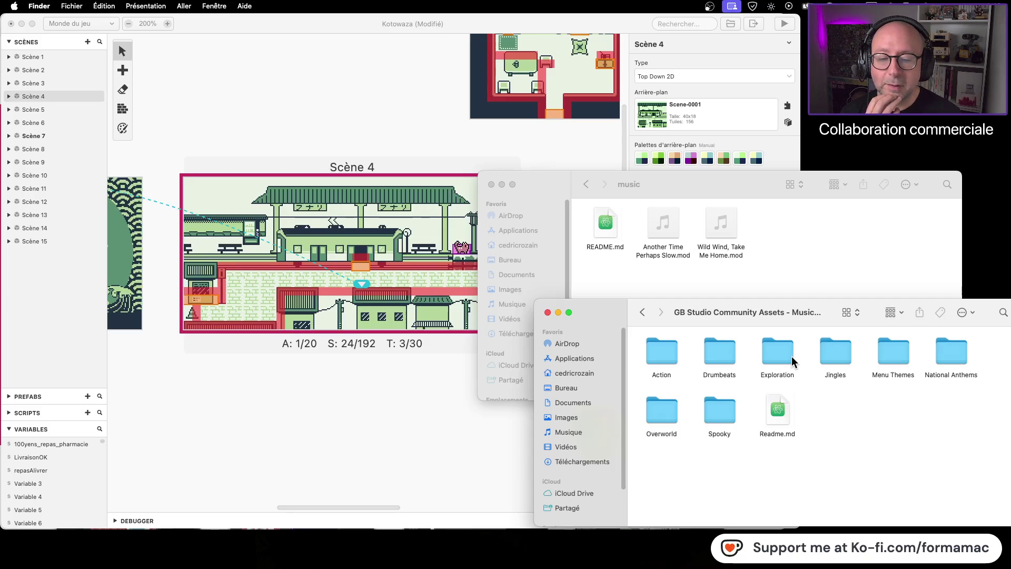
double_click(835, 355)
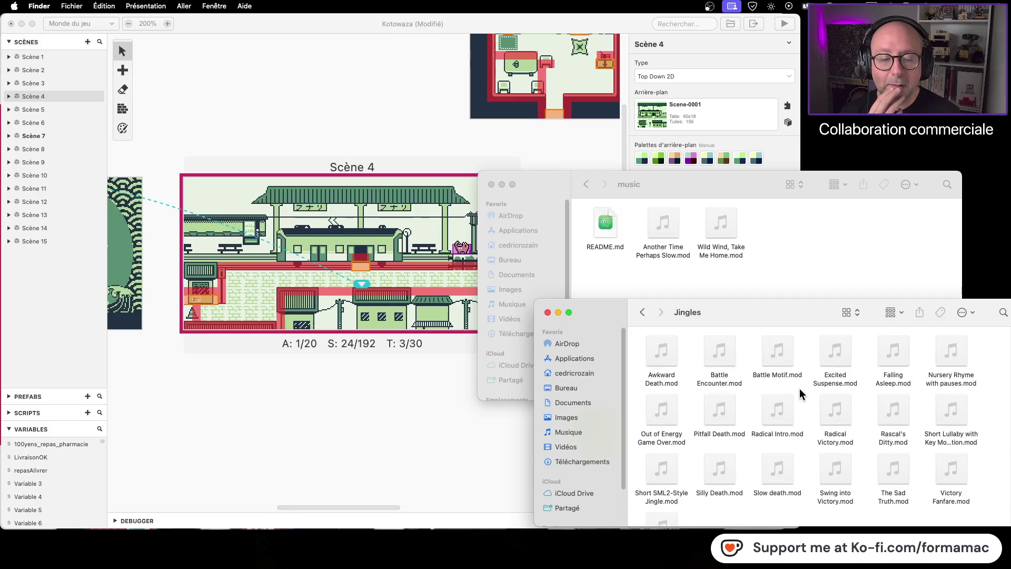
scroll(799, 387, down, 2)
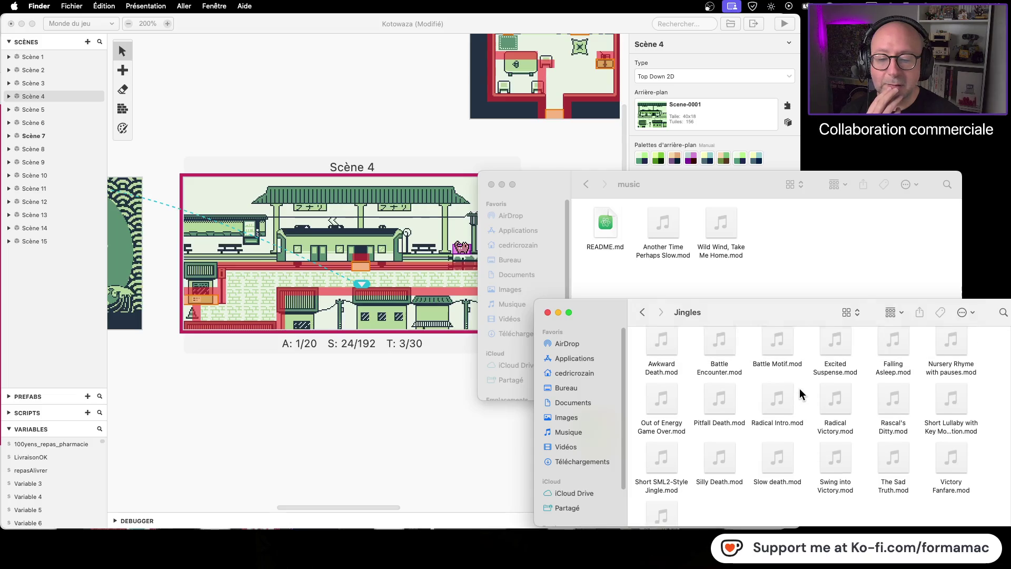
scroll(799, 387, up, 2)
click(641, 314)
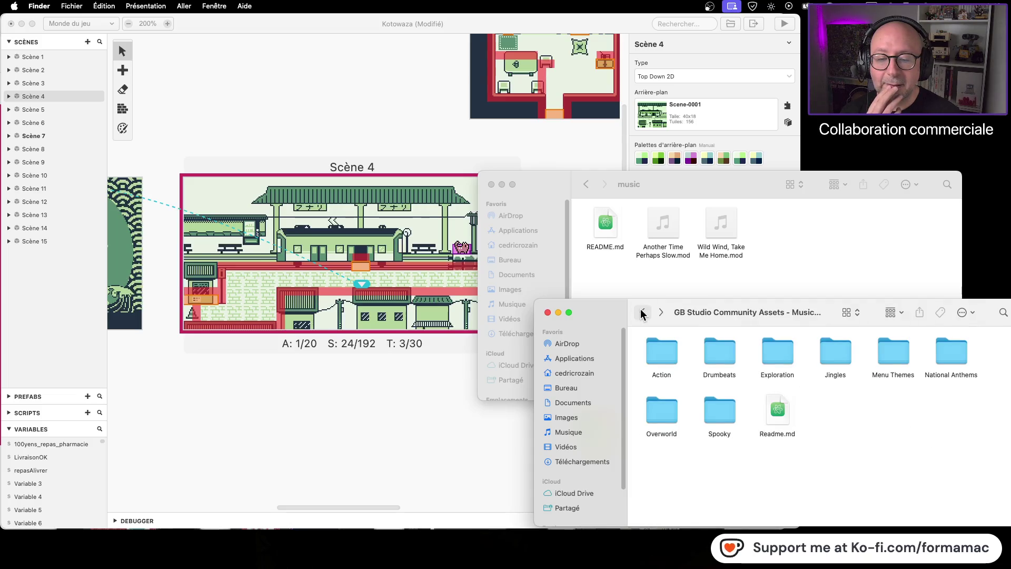
double_click(661, 355)
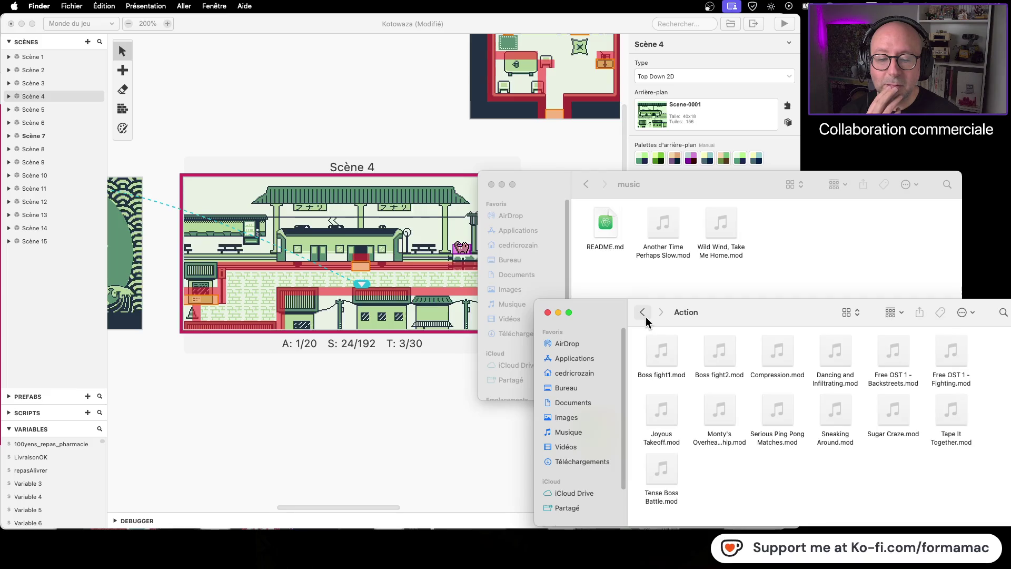
click(642, 312)
double_click(665, 408)
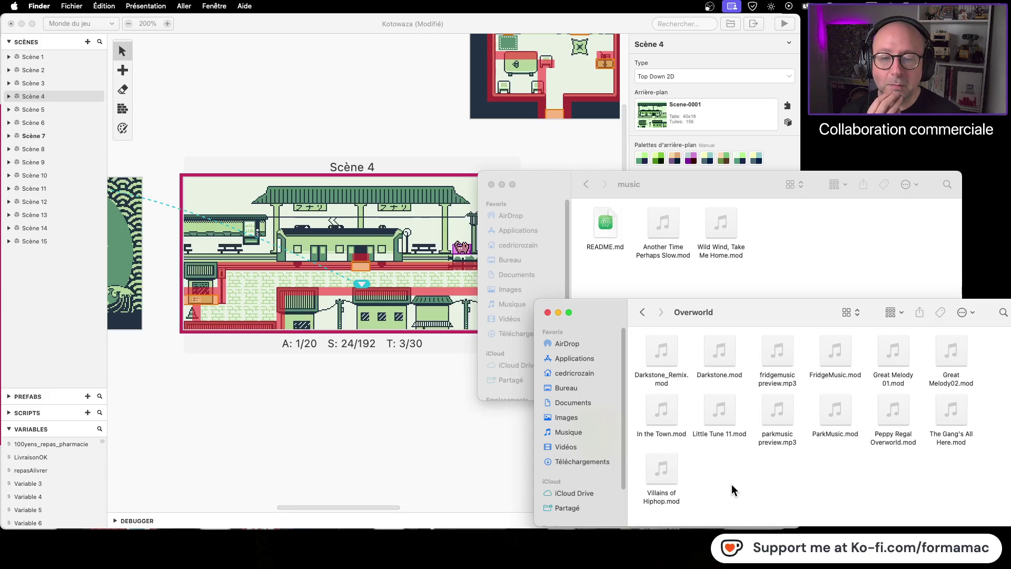
click(490, 469)
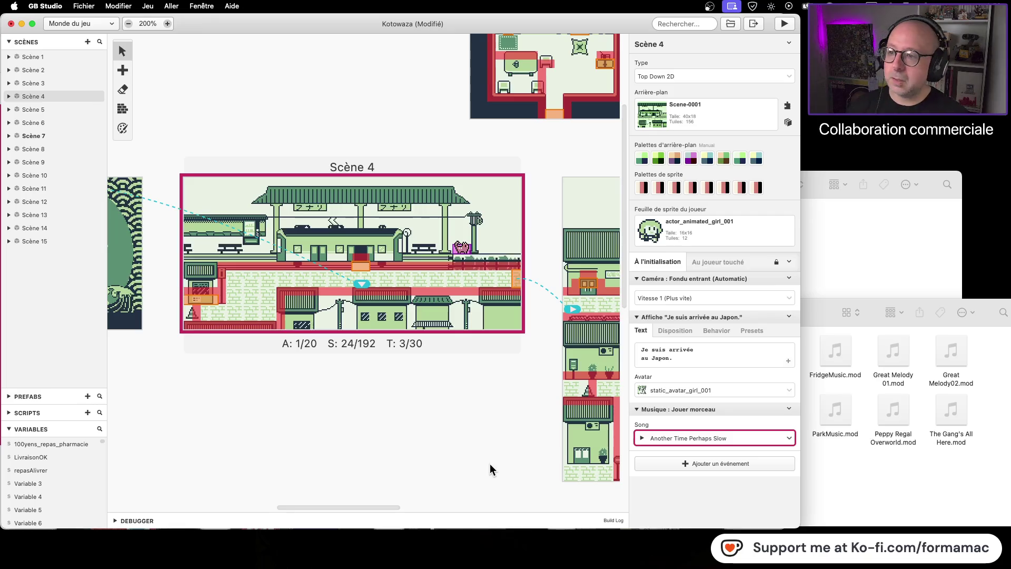
- Select Scène 4 and save the Kotowaza project, leaving its song unchanged
click(491, 469)
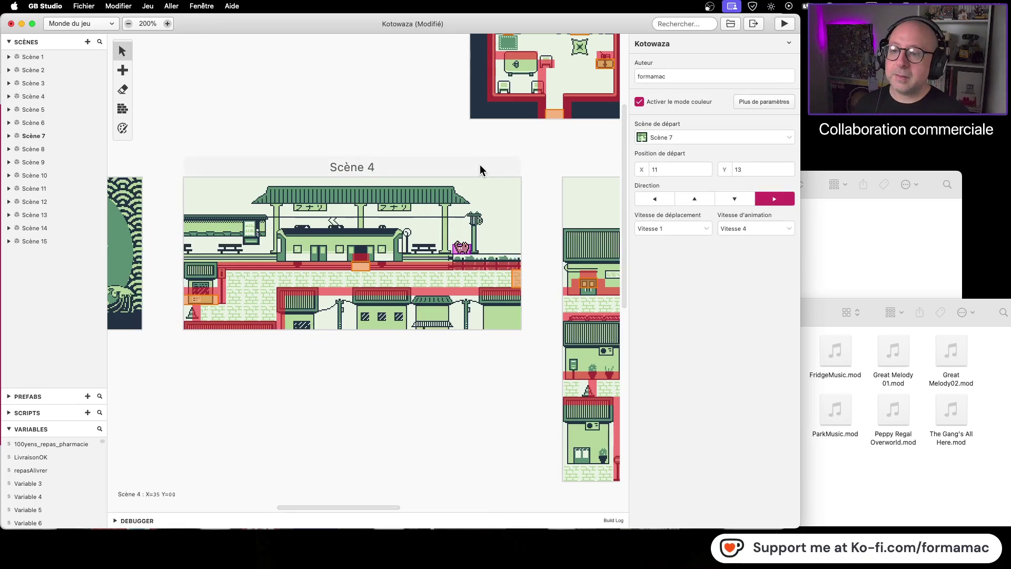
click(479, 160)
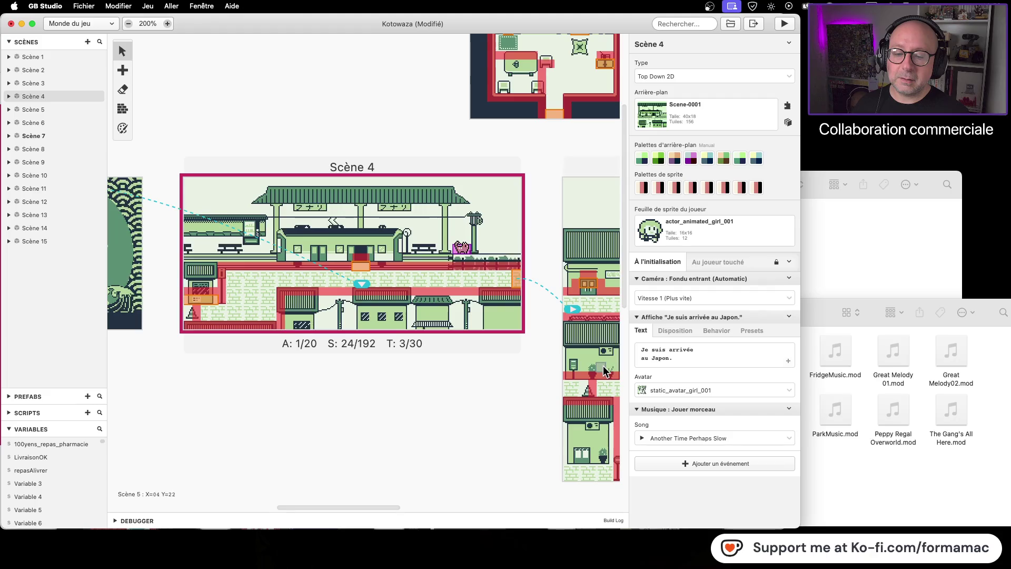
key(super+s)
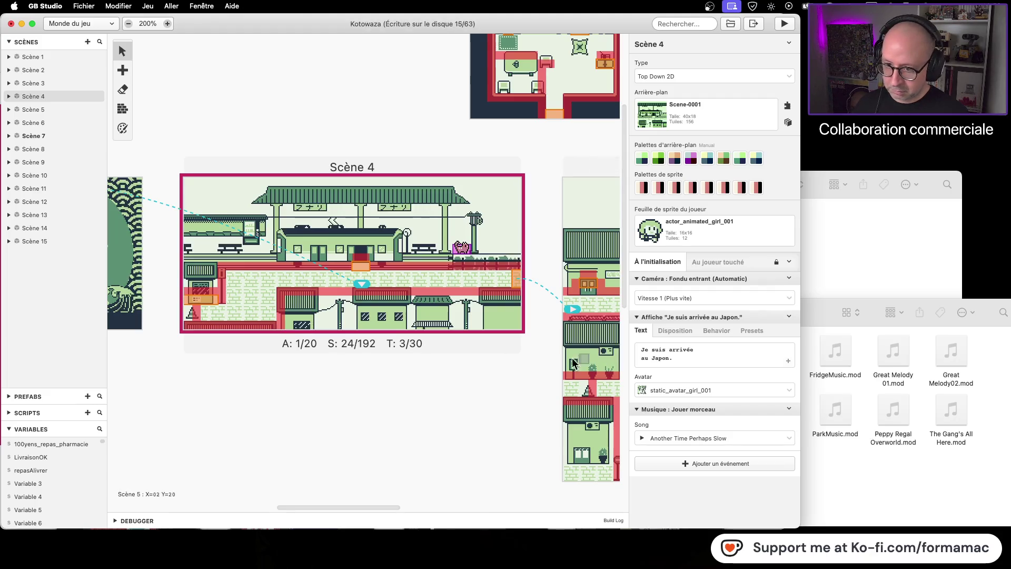
click(785, 437)
click(790, 437)
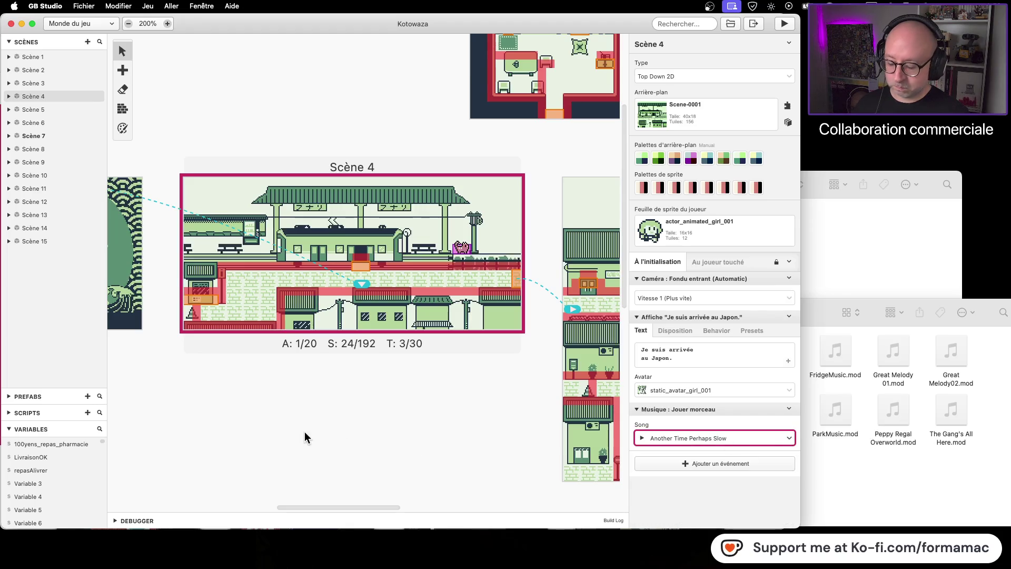
- Hide GB Studio and reopen Kotowaza.gbsproj from the Kotowaza folder in Finder
key(super+h)
click(812, 277)
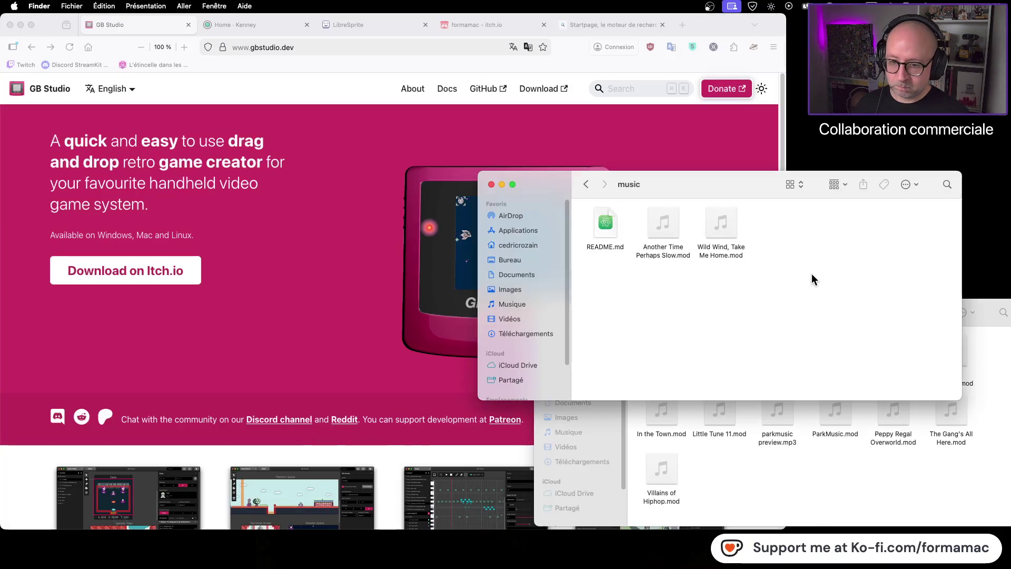
click(586, 184)
click(585, 184)
double_click(656, 219)
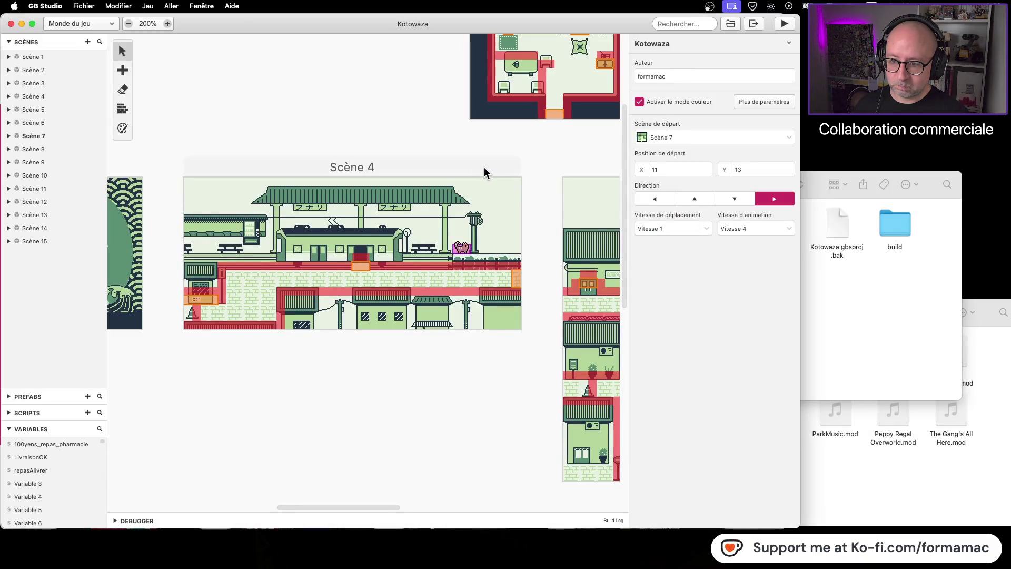
- Zoom the world view to 100%, select Scène 1 and shift its player start three tiles left
click(484, 166)
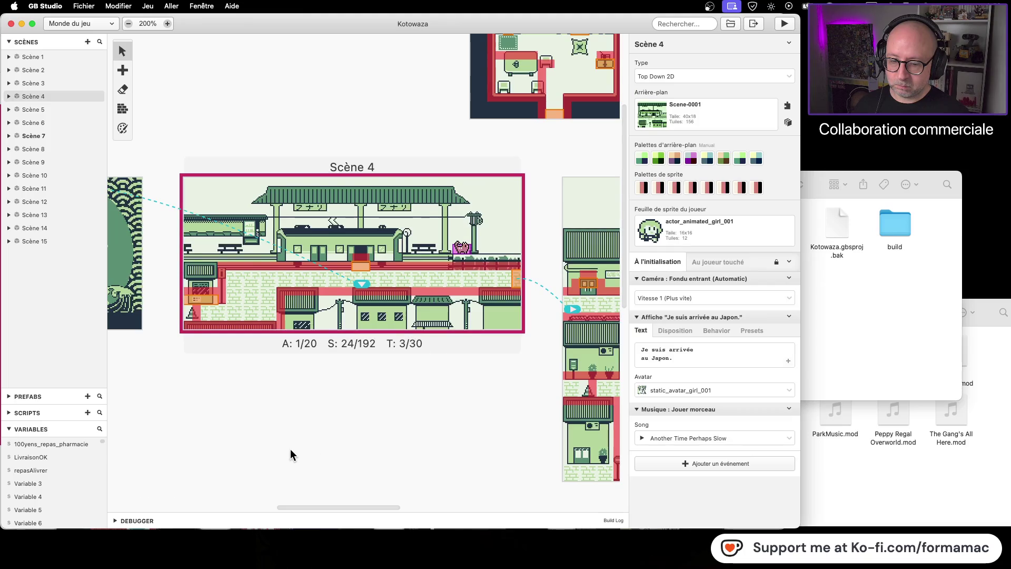
scroll(255, 437, left, 10)
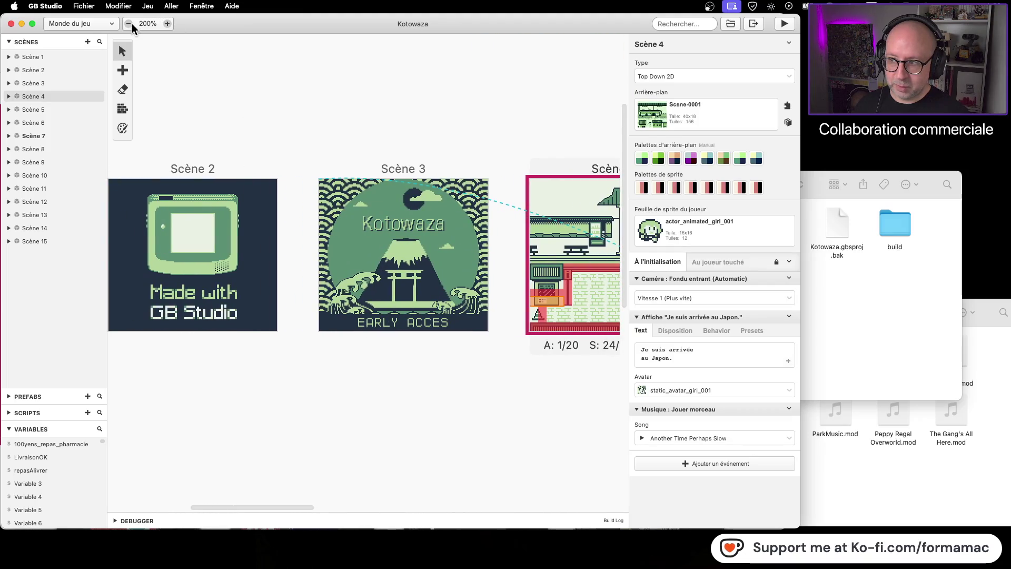
click(128, 23)
scroll(296, 402, right, 5)
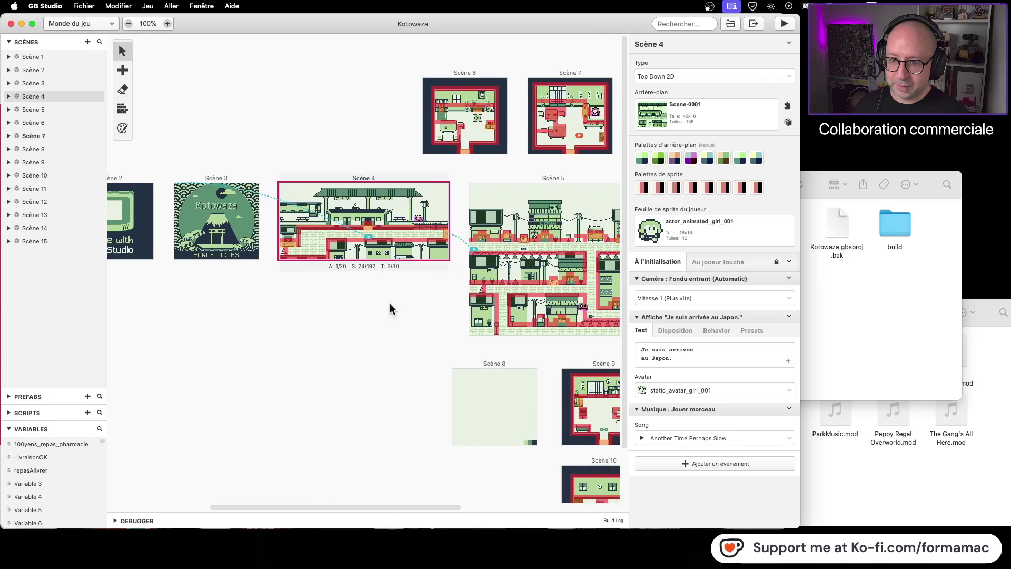
click(579, 135)
click(224, 229)
scroll(222, 227, left, 5)
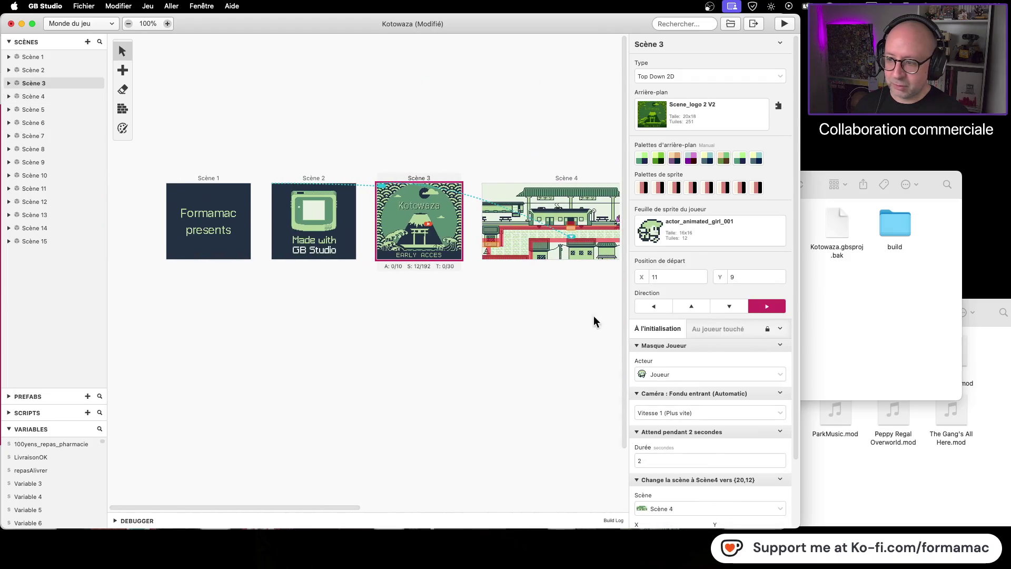
click(218, 221)
drag(218, 221, 207, 222)
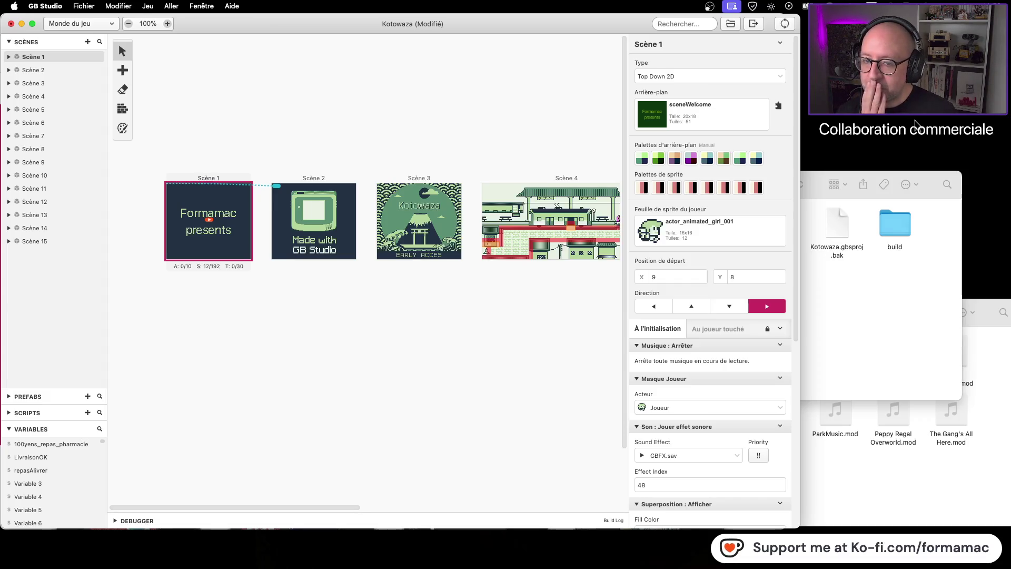
- Watch the Kotowaza test run reach Scène 4's arrival text, then close the game window
key(super+Tab)
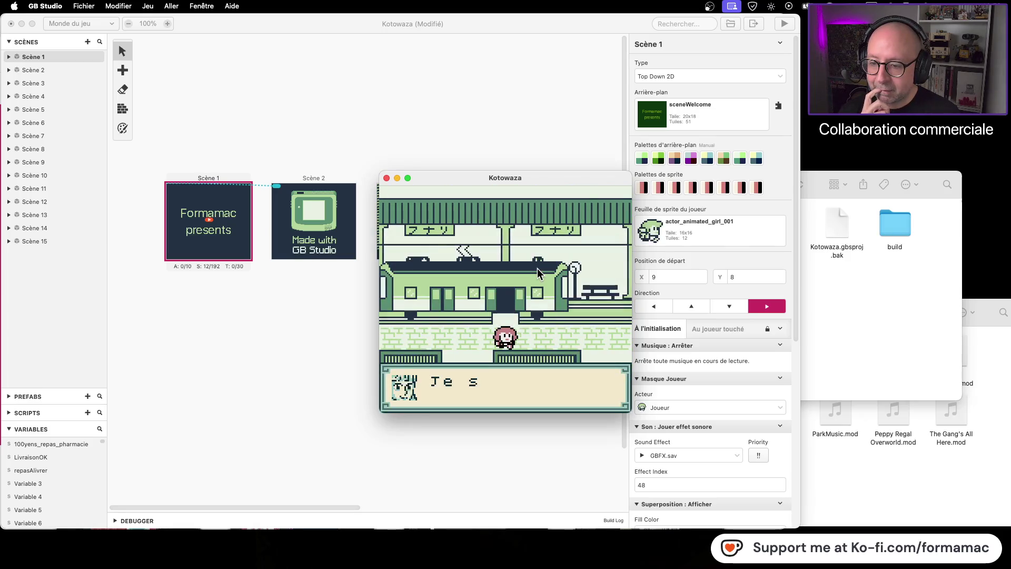
mouse_move(573, 176)
mouse_down()
mouse_move(479, 180)
mouse_move(530, 182)
mouse_up()
scroll(720, 329, down, 5)
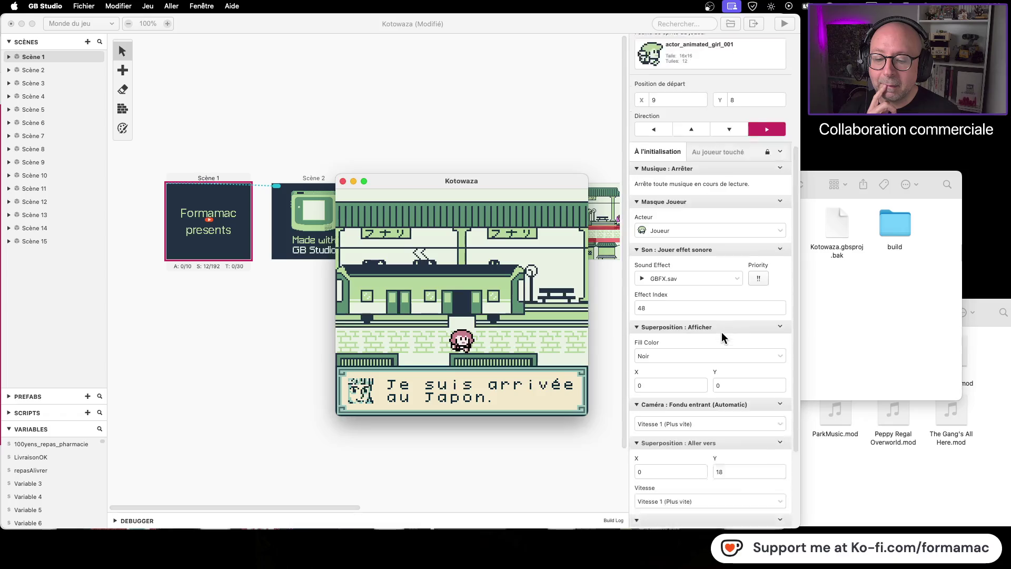
scroll(720, 329, down, 3)
scroll(719, 327, up, 10)
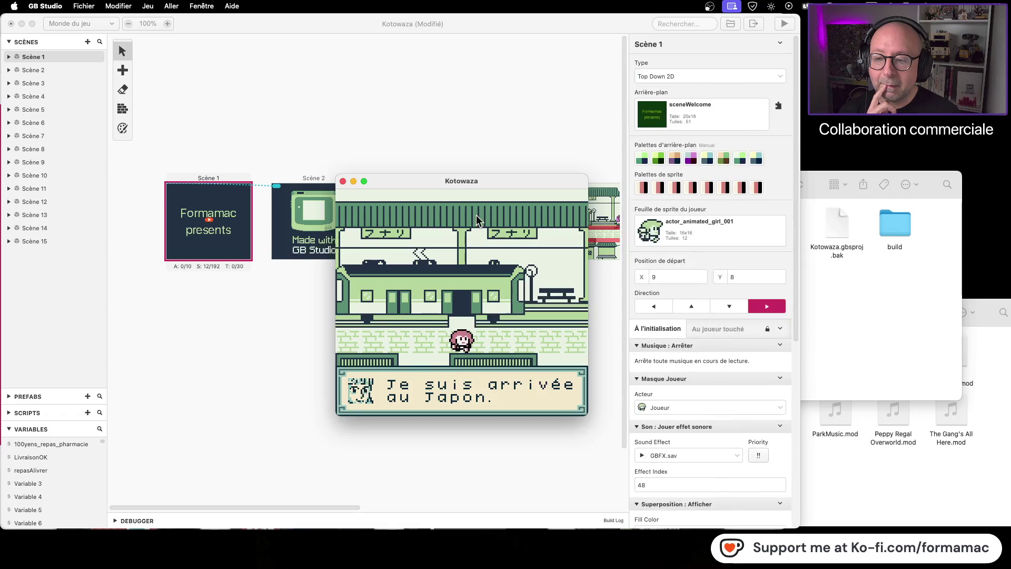
click(343, 182)
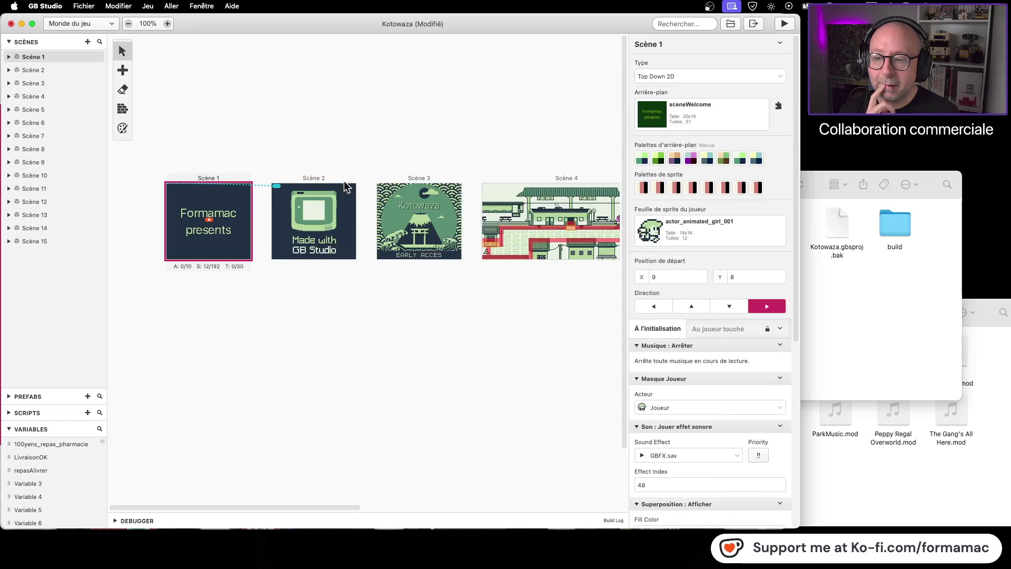
- Move Scène 4's 'Musique : Jouer morceau' event above the Affiche dialog and run the game
click(551, 178)
mouse_move(715, 410)
mouse_down()
mouse_move(724, 274)
mouse_move(715, 267)
mouse_move(719, 336)
mouse_move(718, 318)
mouse_up()
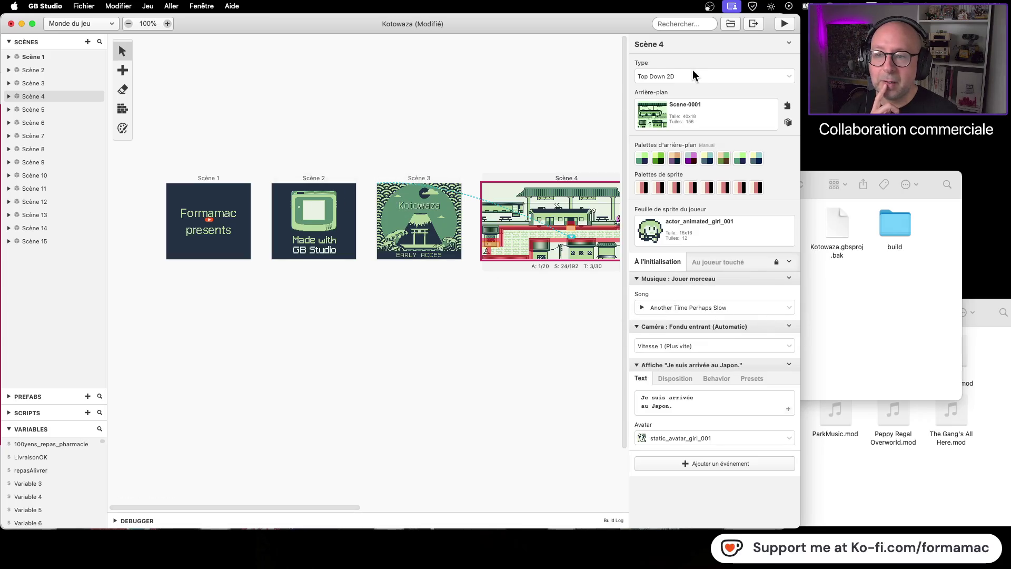
click(787, 26)
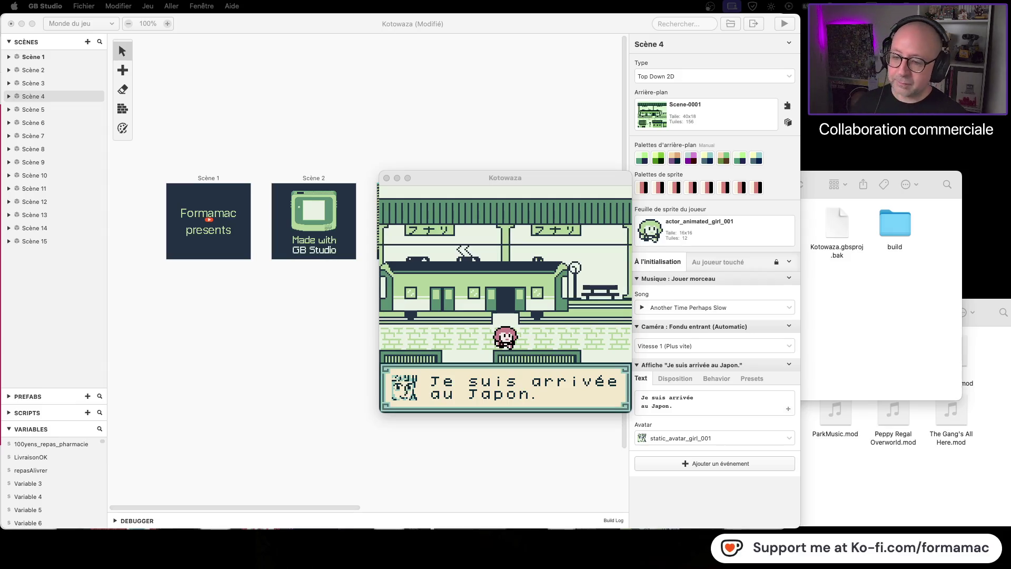
- Dismiss the arrival dialog, then walk up to read the train terminus sign and close it
click(468, 288)
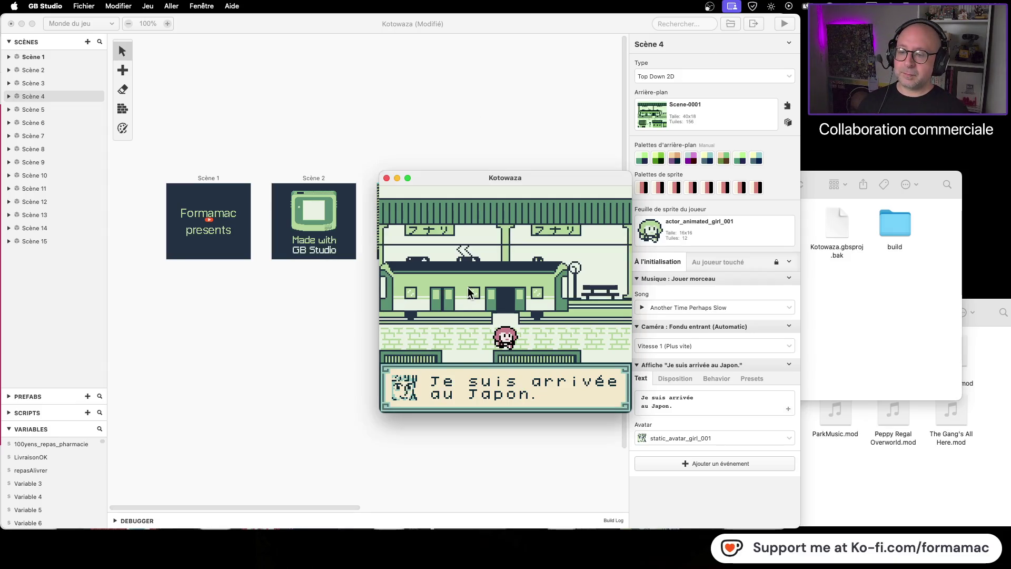
key(z)
key(Up)
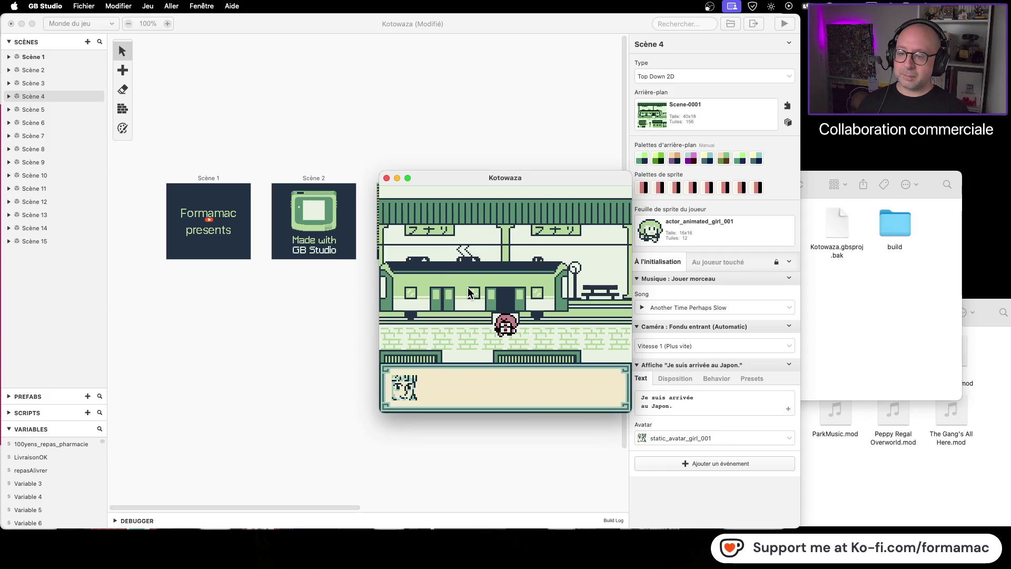
key(z)
- Walk the girl off the platform, through the station and across the brick plaza into town
key(Down)
key(Left)
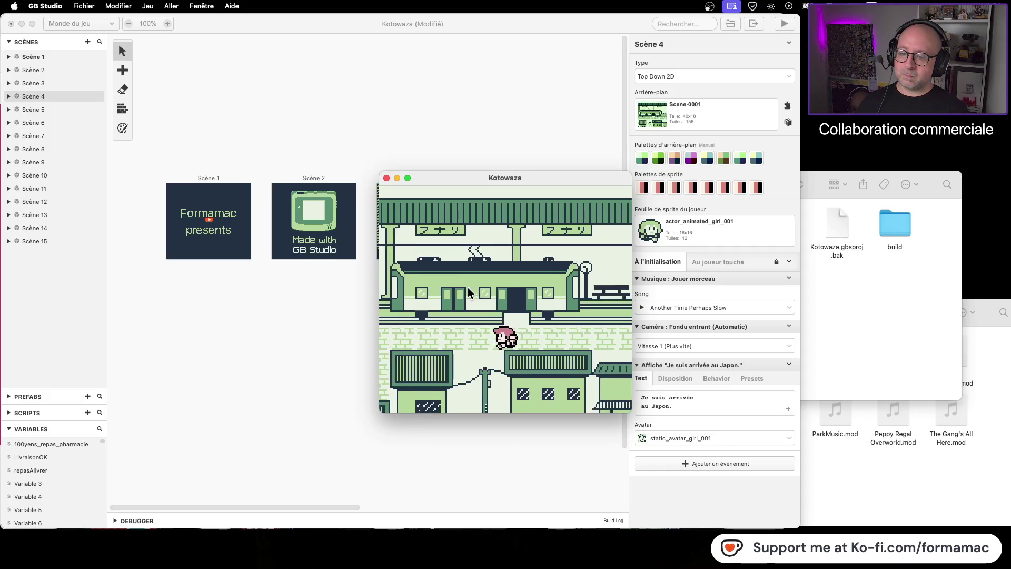
key(Down)
key(Left)
key(Right)
key(Up)
key(Right)
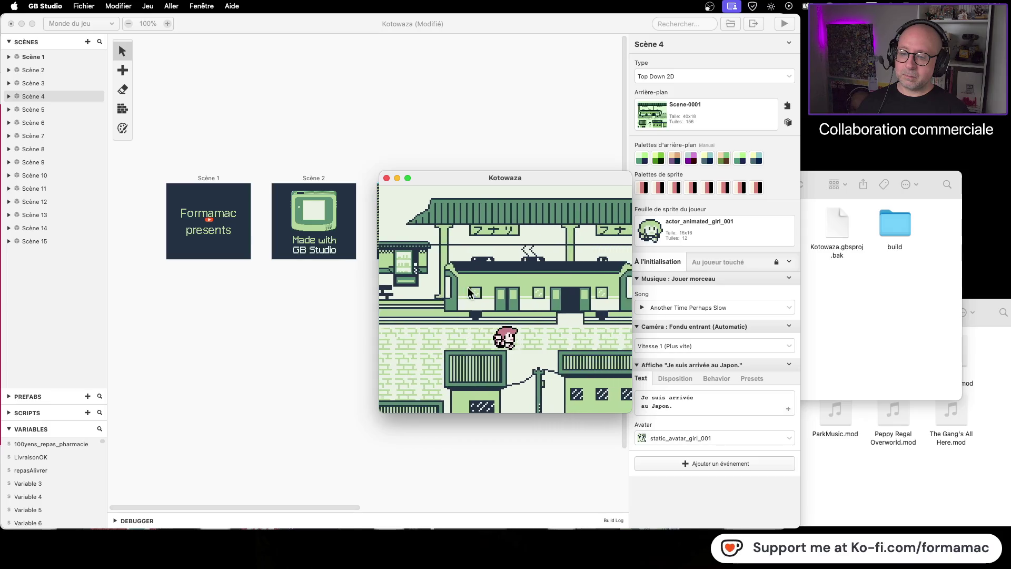
key(Right)
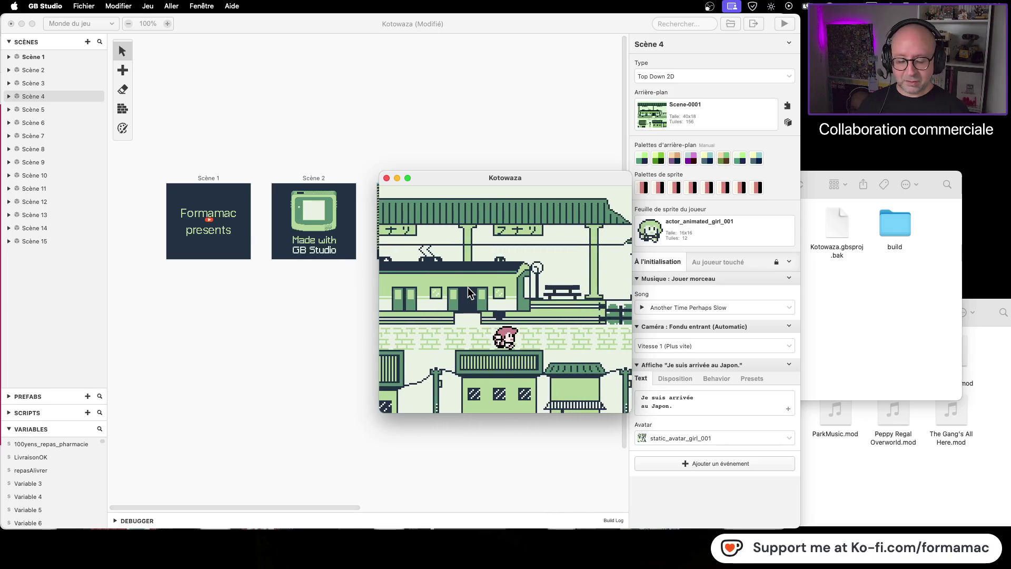
key(Right)
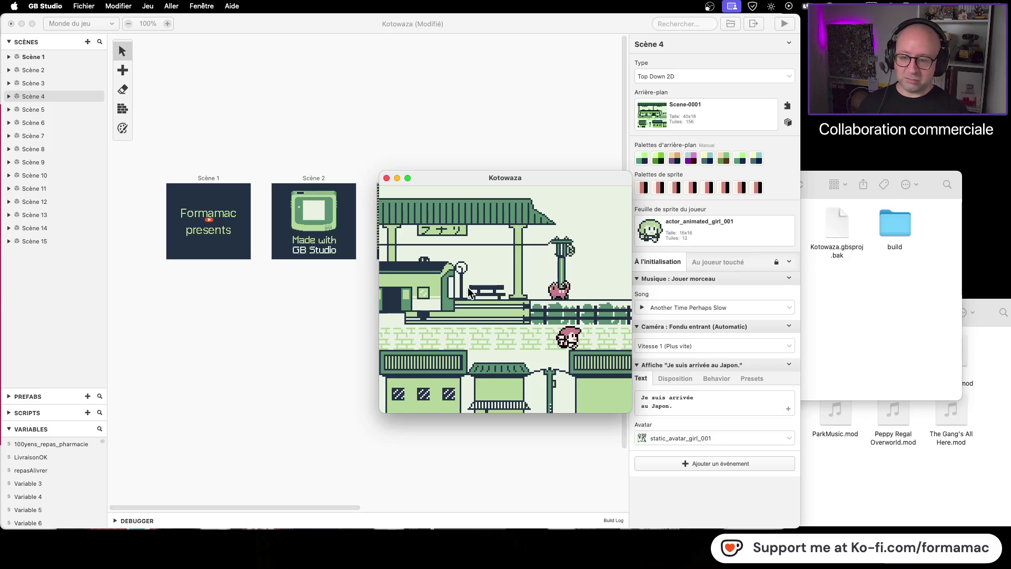
key(Right)
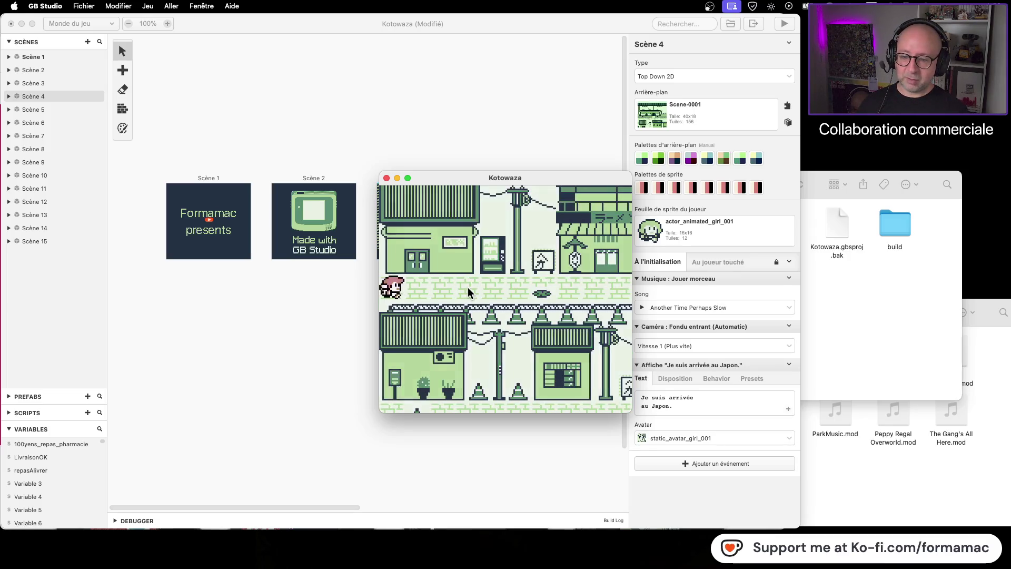
key(Right)
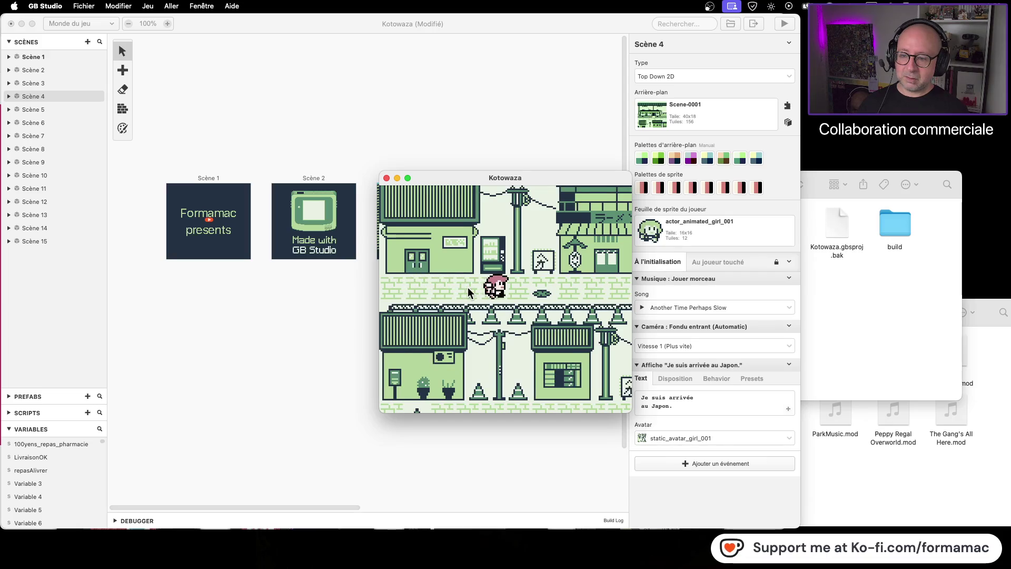
key(Right)
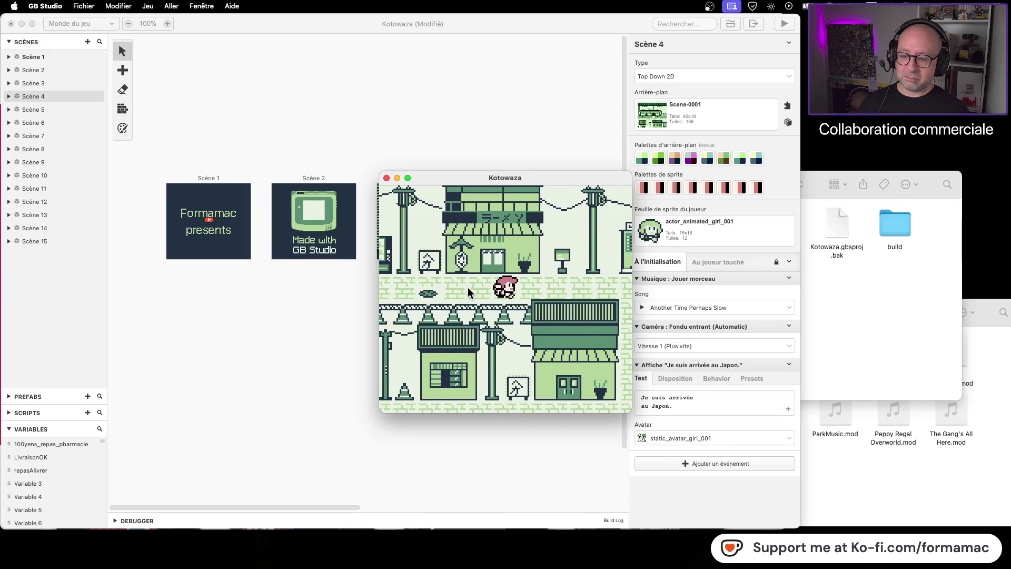
key(Right)
- Walk down the vertical path to the pink sign, then back up and along the street
key(Down)
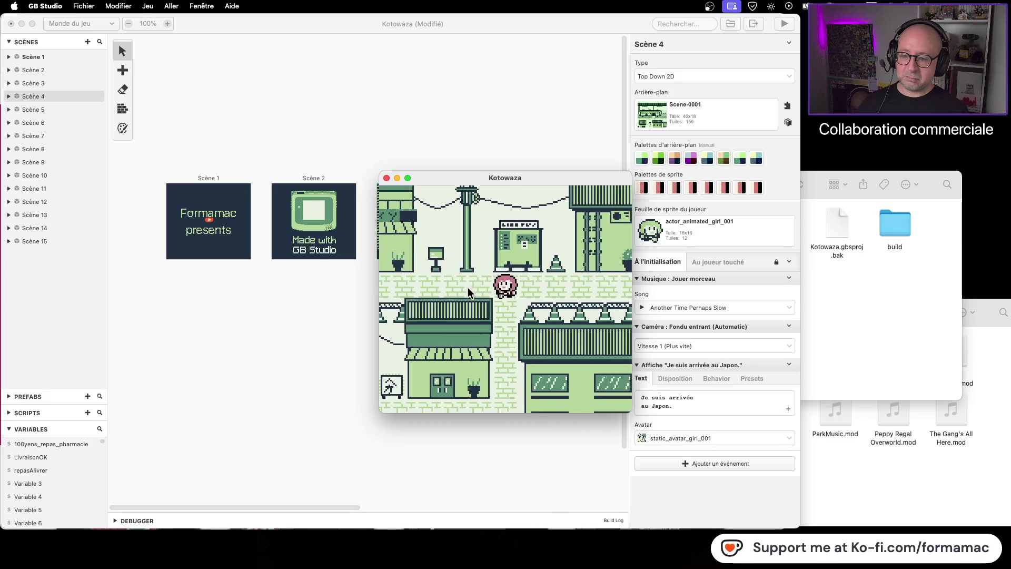
key(Down)
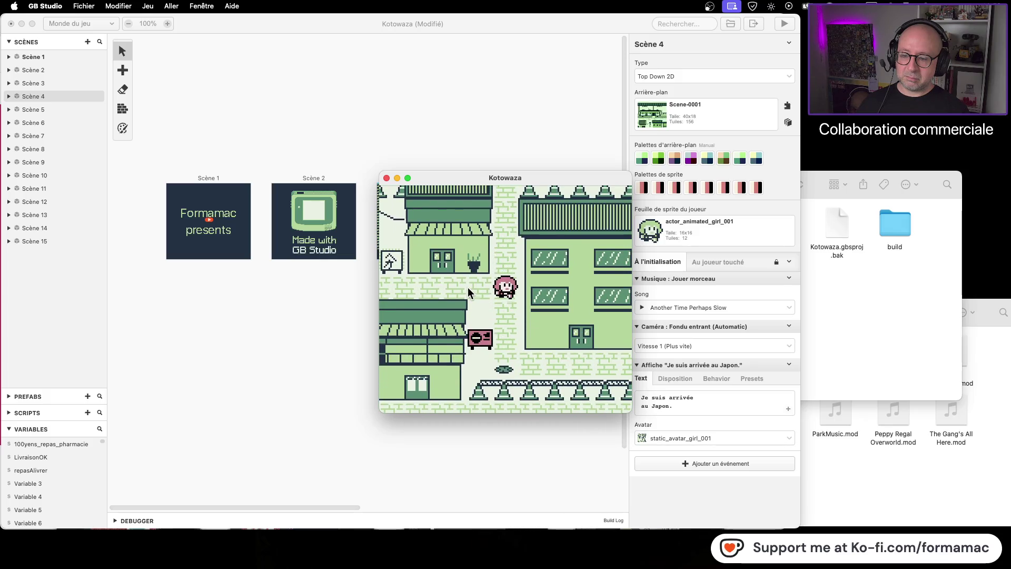
key(Up)
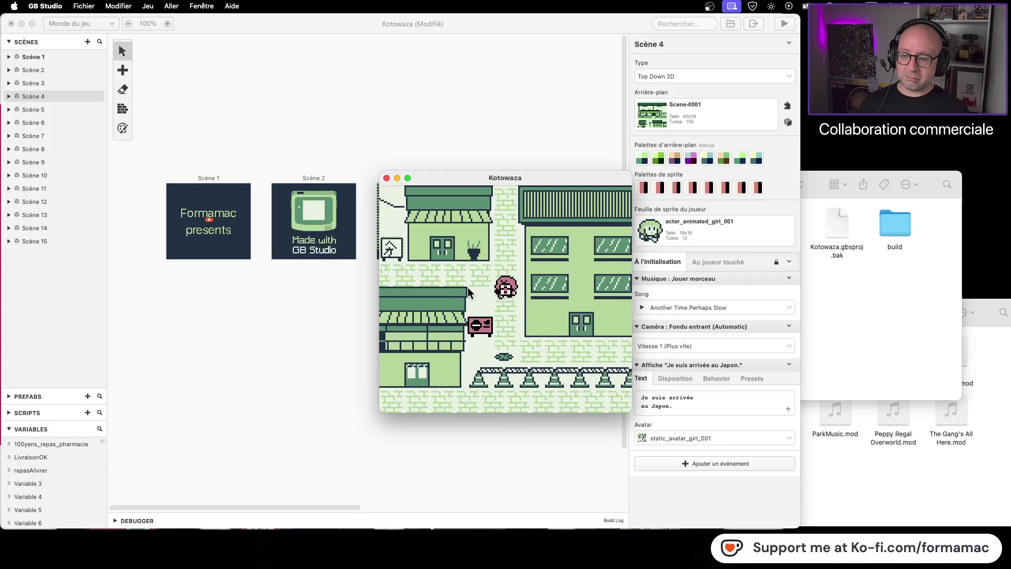
key(Left)
key(Left)
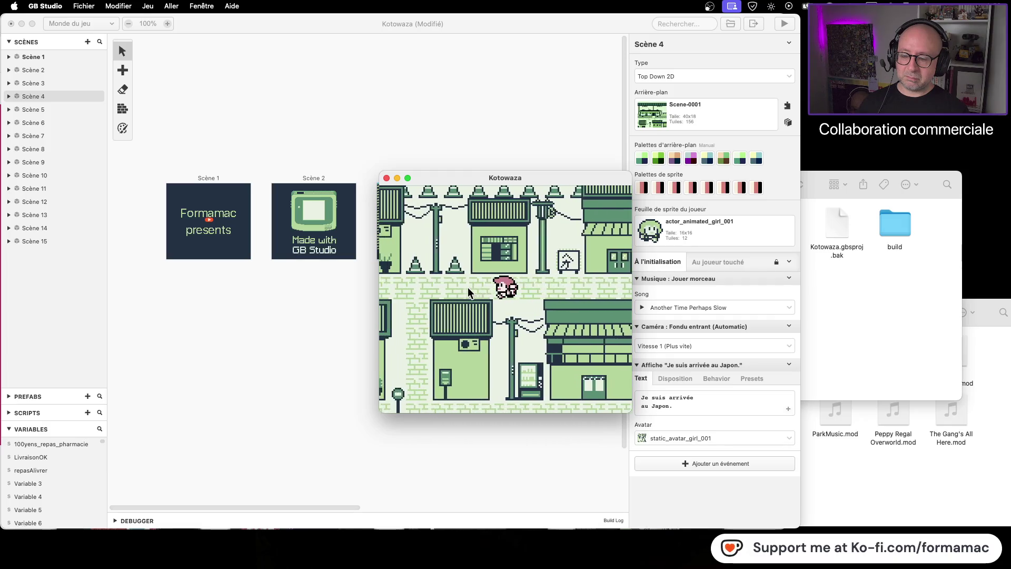
key(Right)
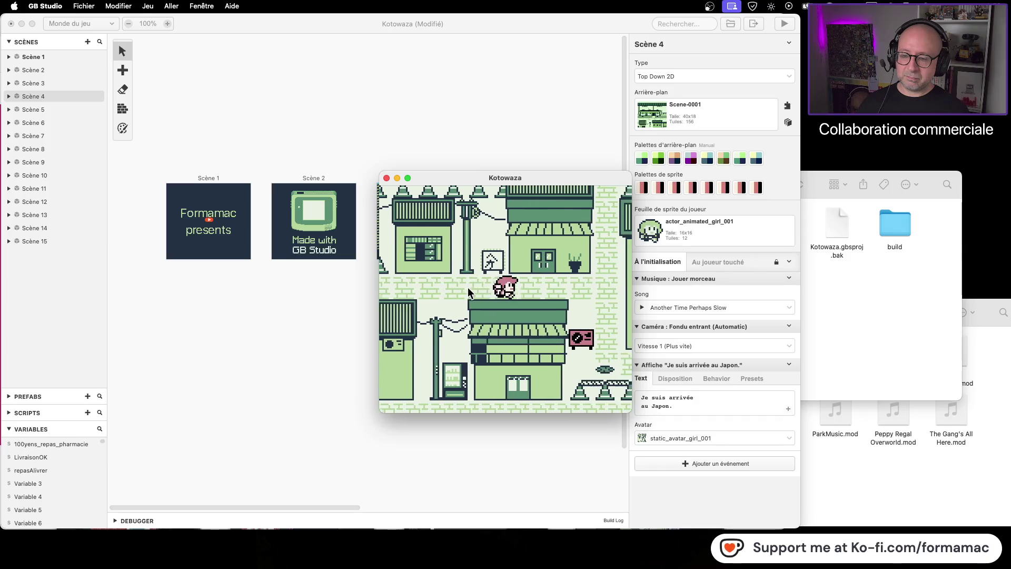
key(Right)
key(Up)
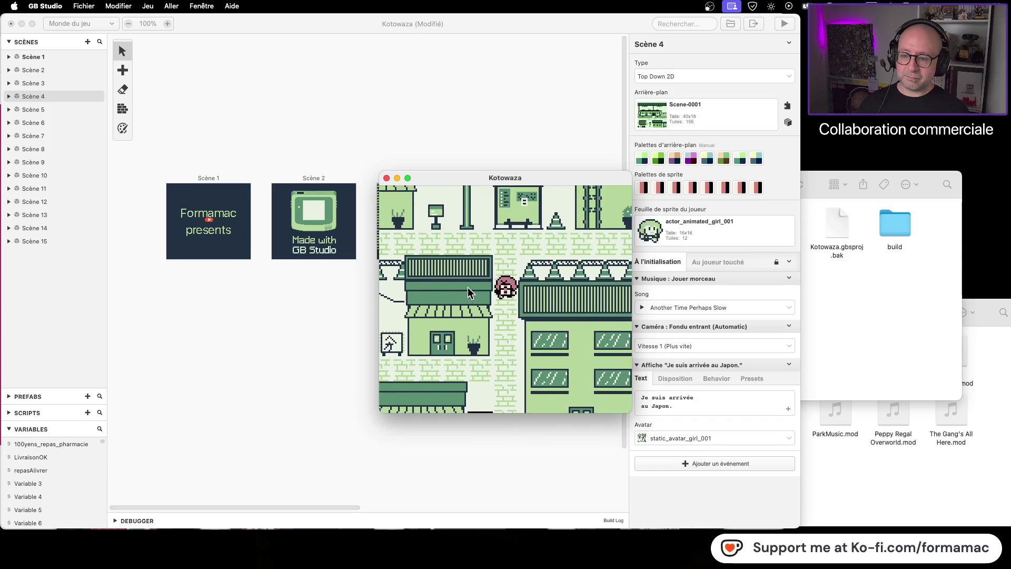
key(Right)
key(Right)
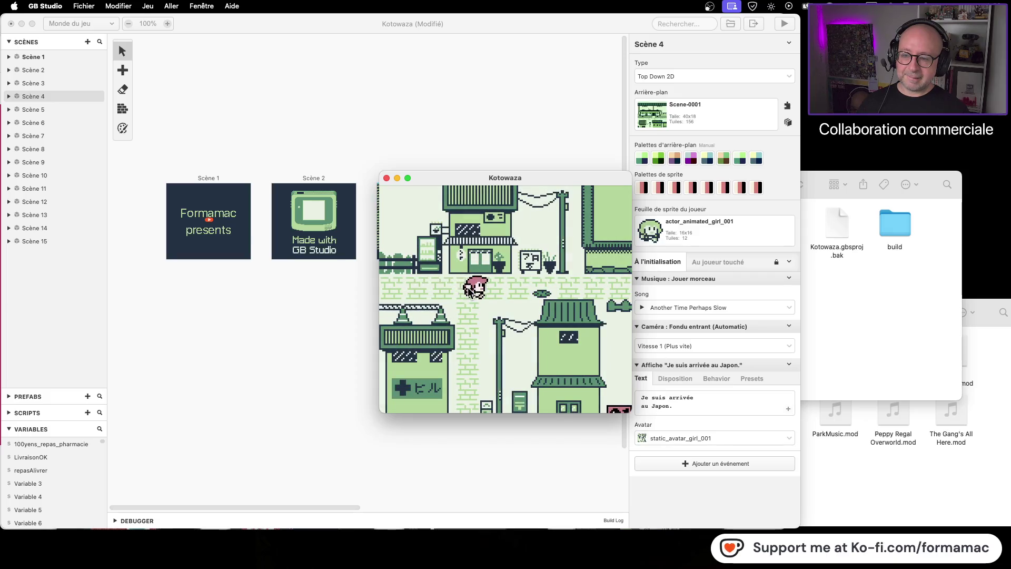
- Walk the girl right across town to the map edge, then back left toward a shop door
key(Right)
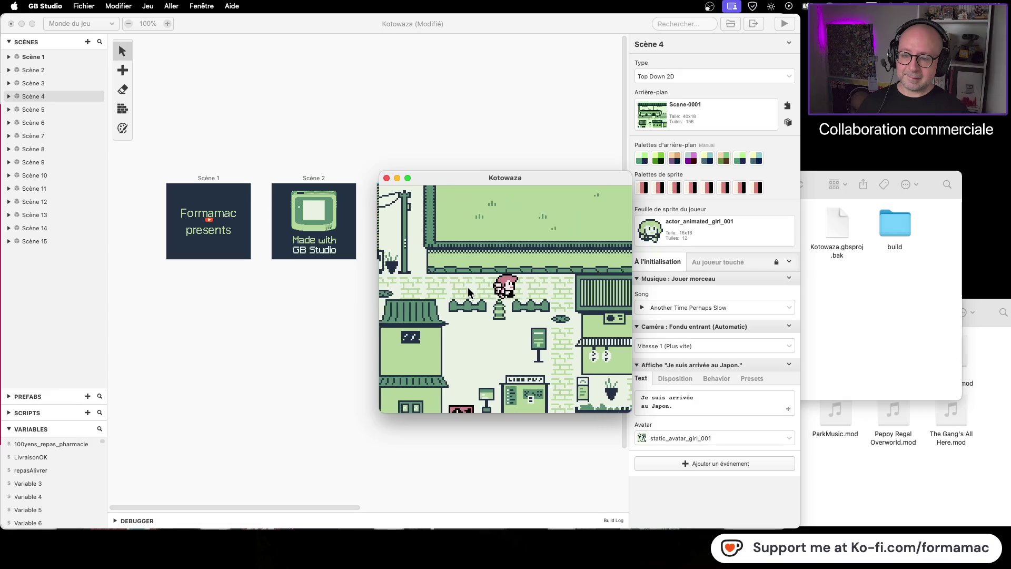
key(Right)
key(Down)
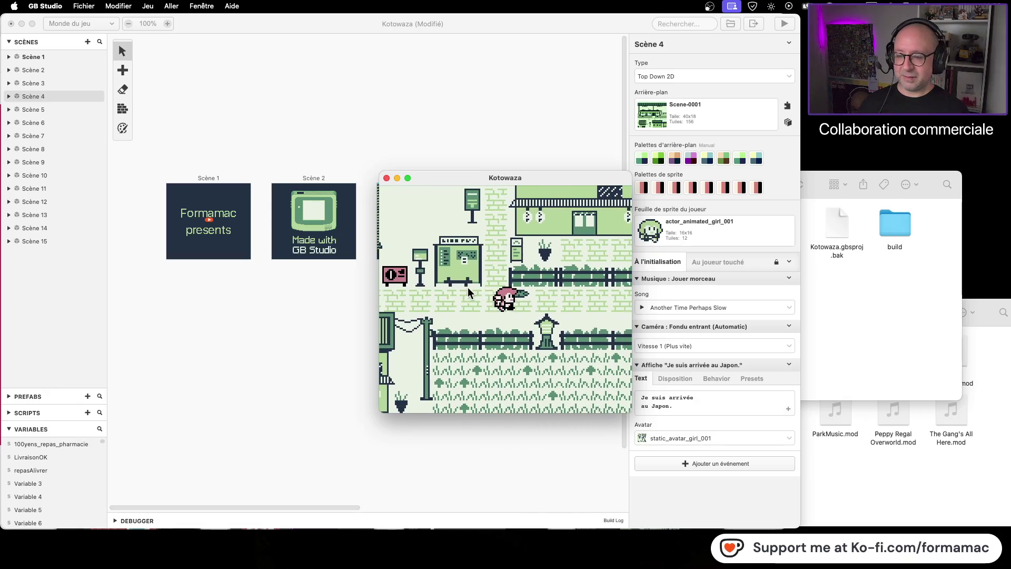
key(Right)
key(Left)
key(Left)
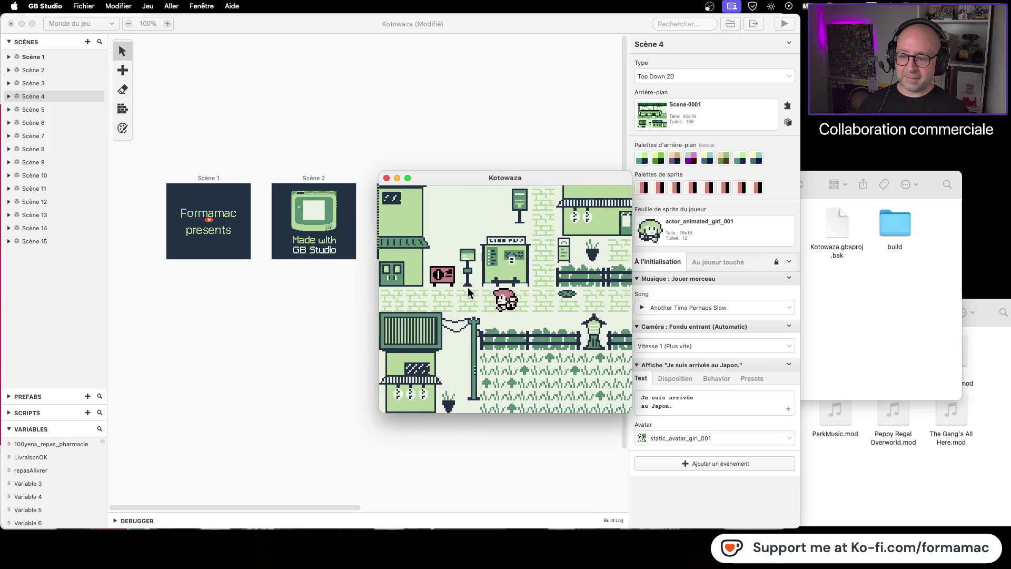
key(Down)
key(Left)
key(Down)
key(Left)
key(Left)
key(Left)
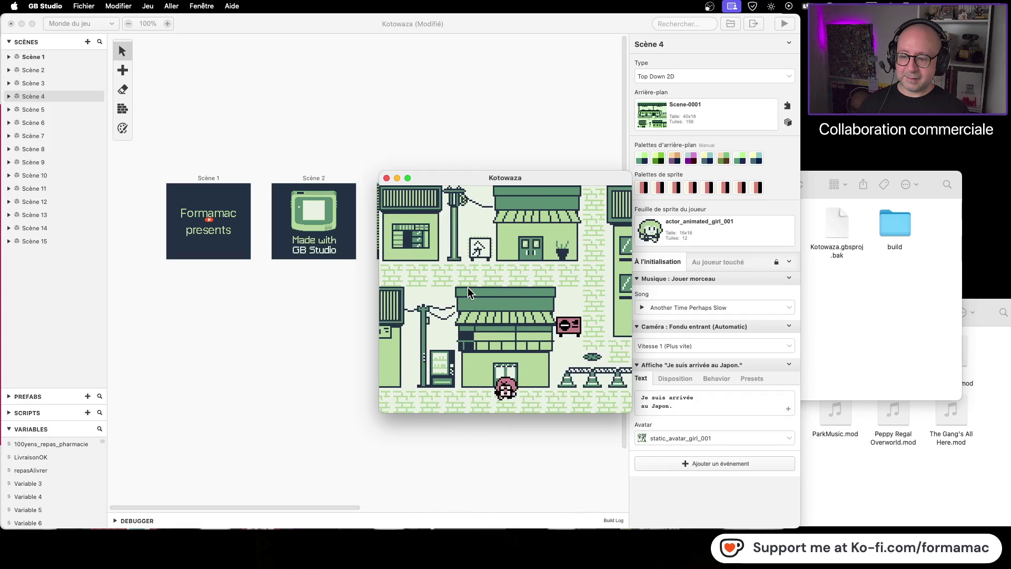
- Dismiss the 'C'est fermé.' message, walk on past new buildings, then close the game
key(z)
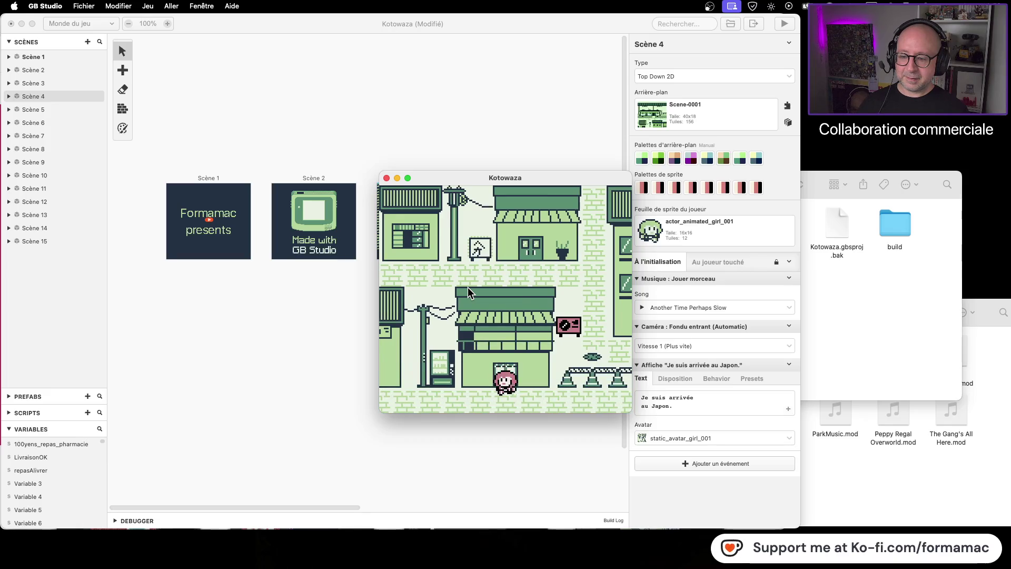
key(Left)
key(Up)
key(Right)
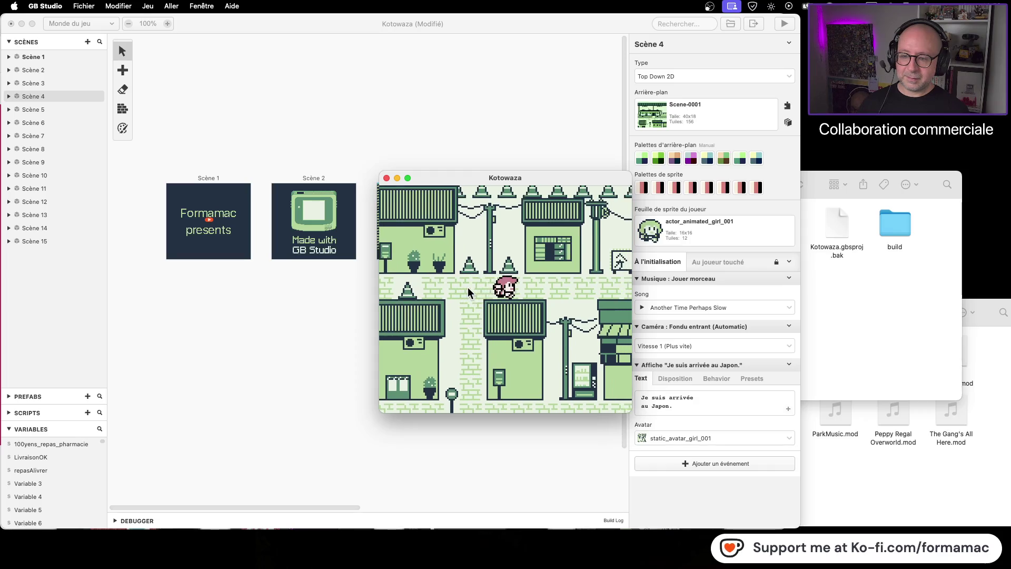
key(Right)
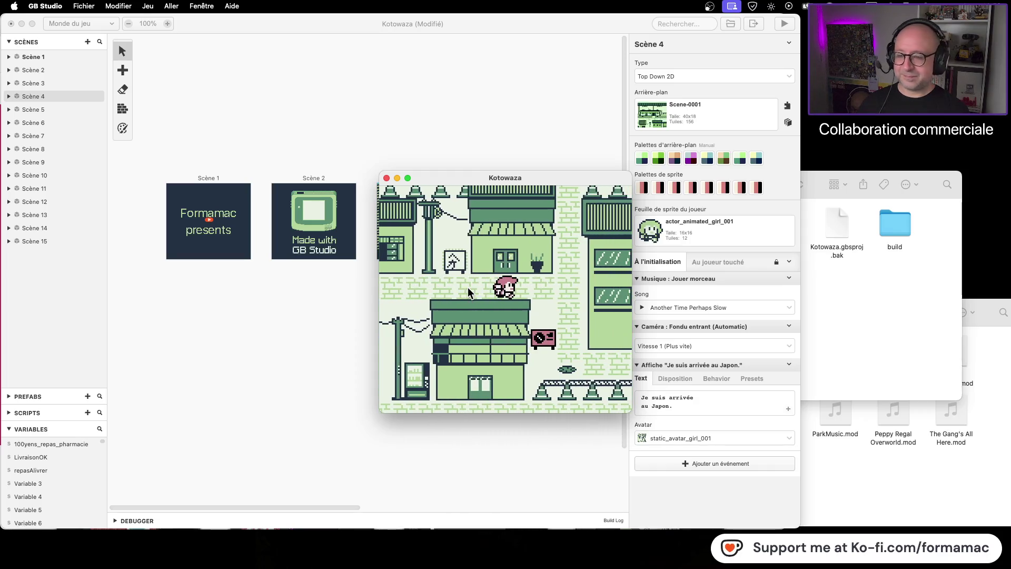
click(386, 178)
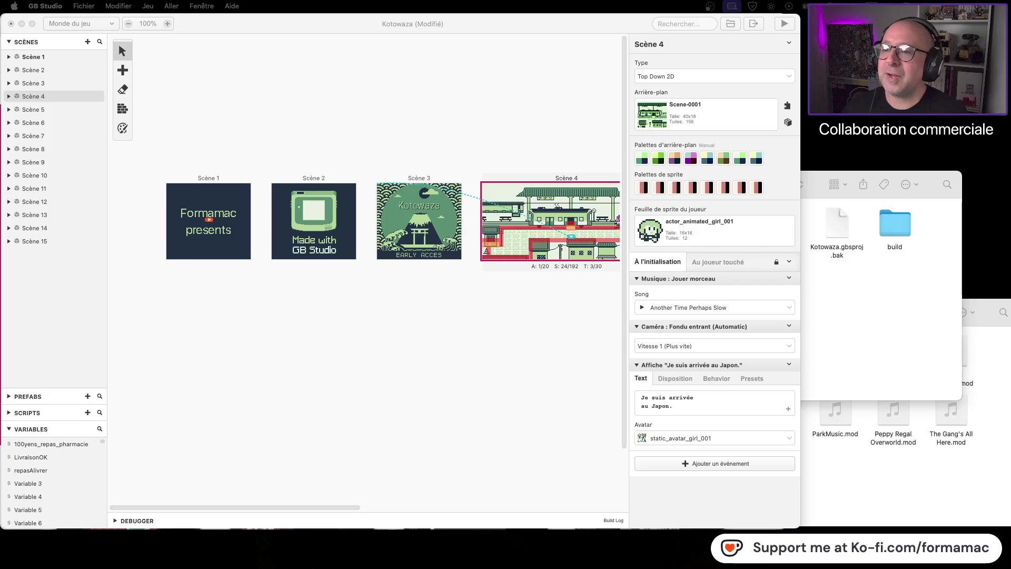
- Save the Kotowaza project and check Scene 4's song list without changing it
click(498, 338)
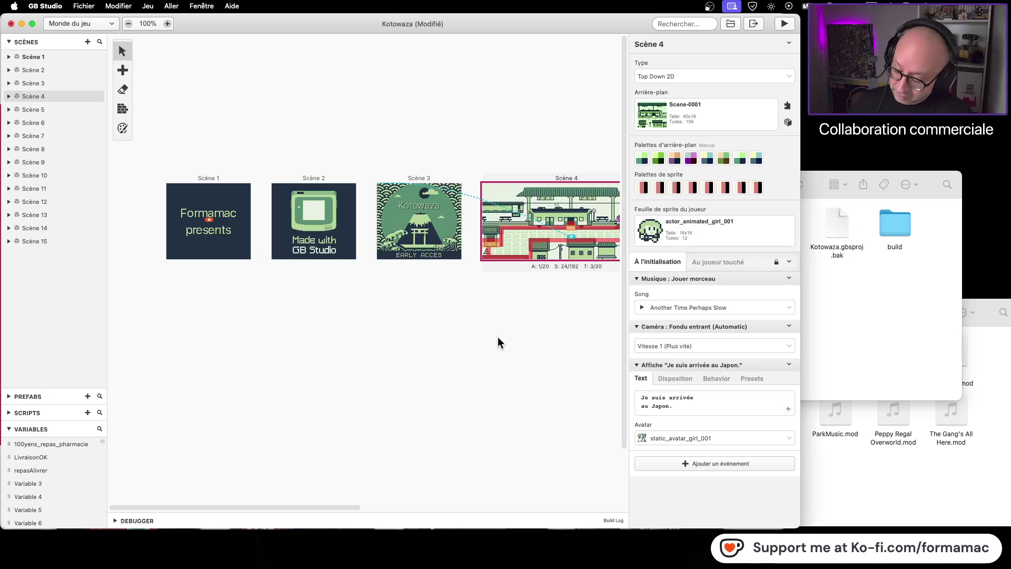
key(super+s)
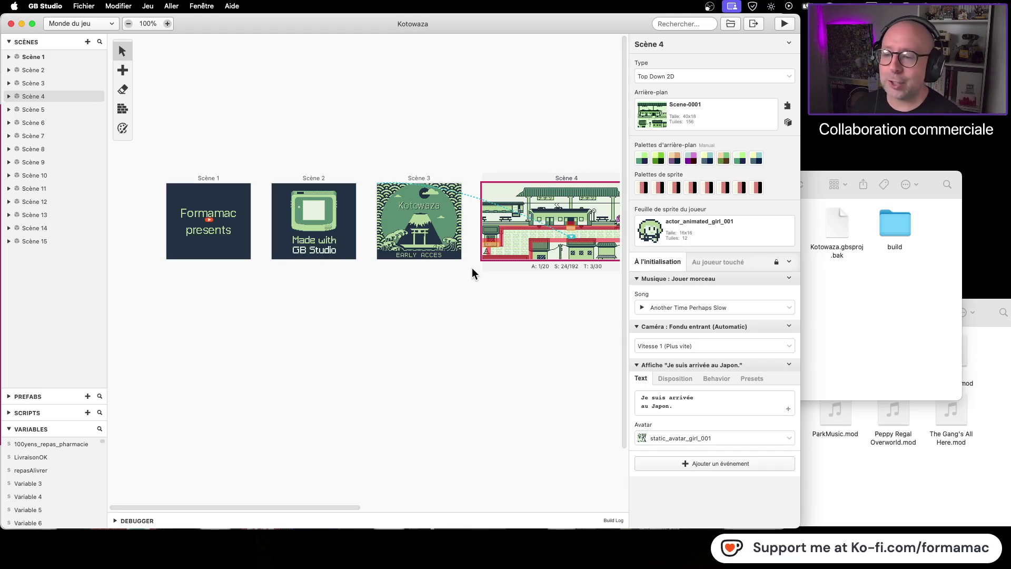
scroll(508, 351, right, 3)
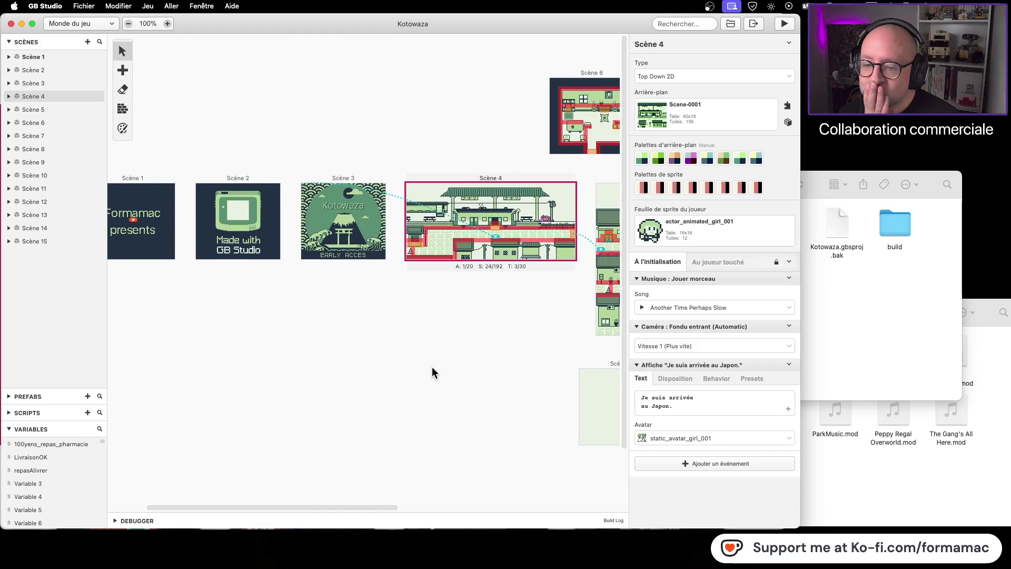
click(784, 307)
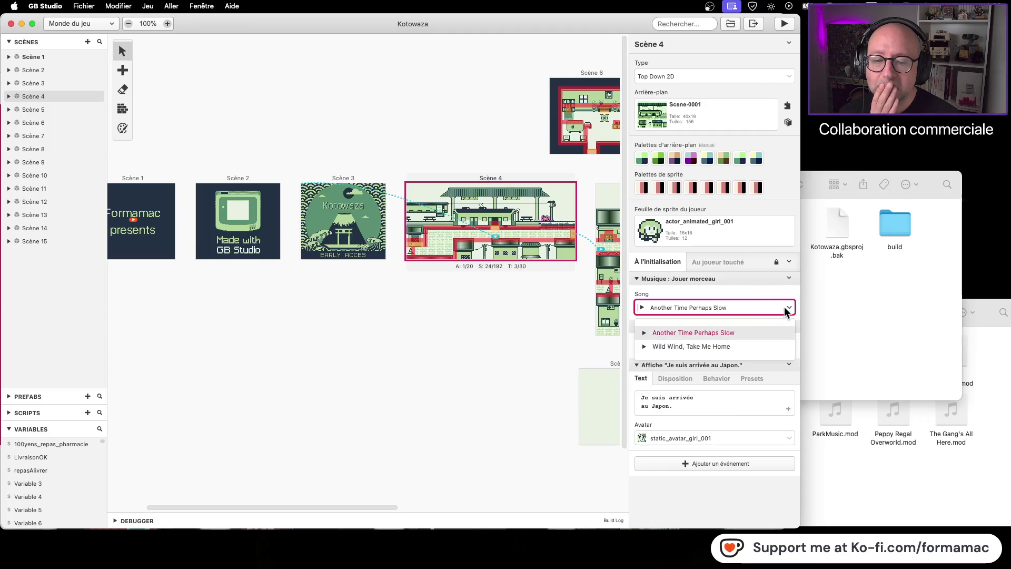
key(Escape)
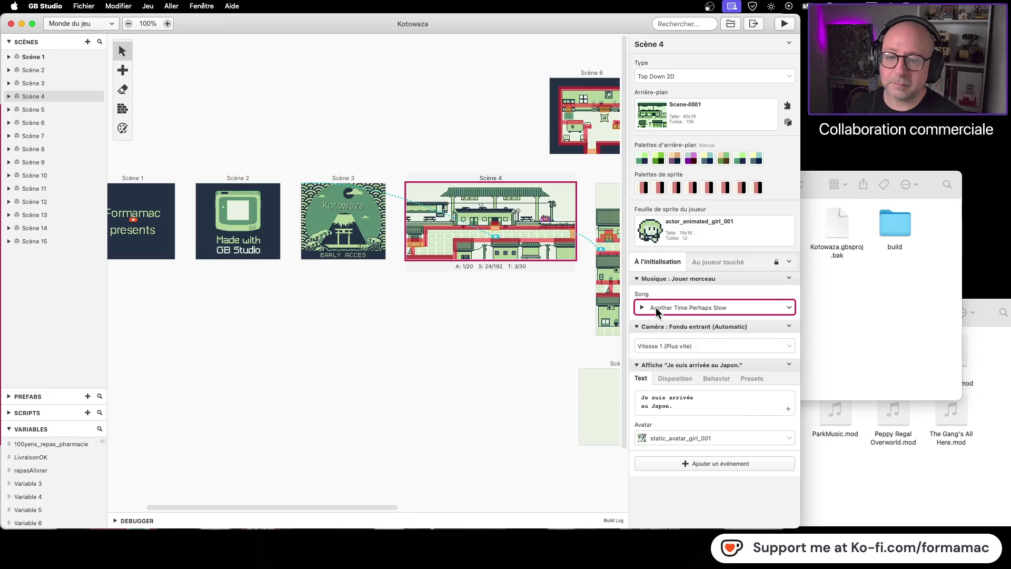
- Look over Scene 4's song choices again, then pan the world to other scenes and back
click(785, 310)
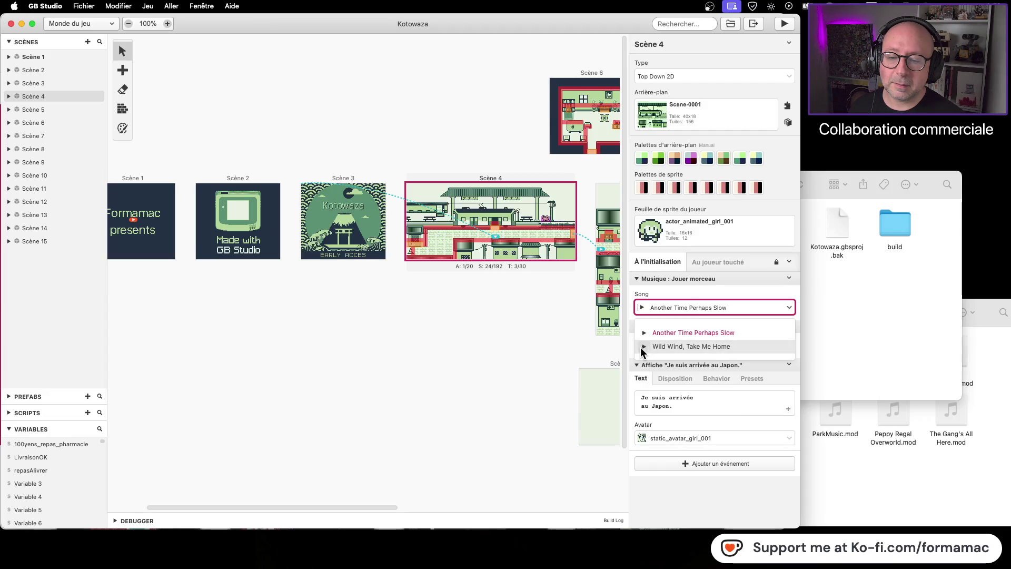
click(502, 349)
scroll(485, 361, right, 7)
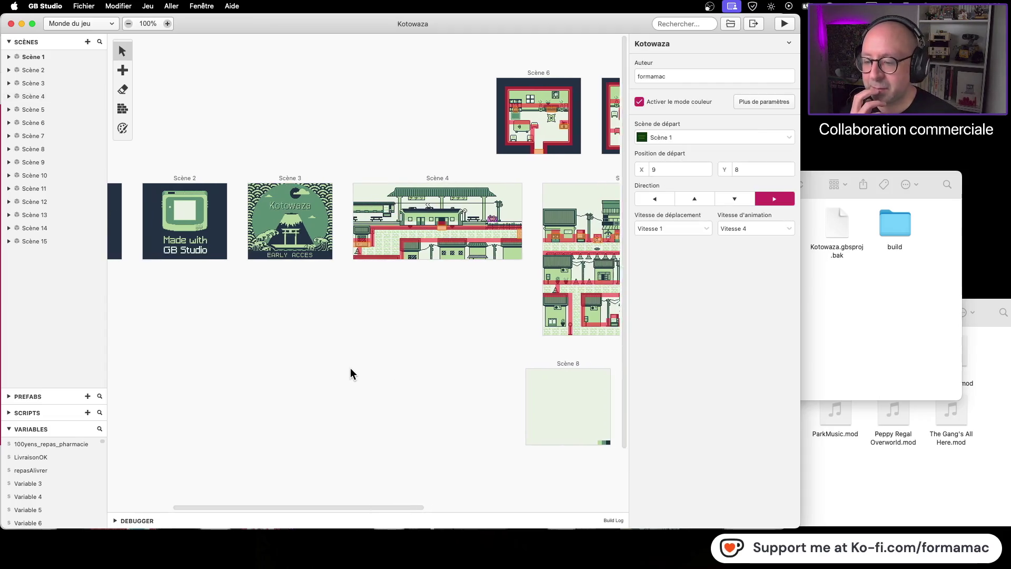
drag(592, 322, 320, 317)
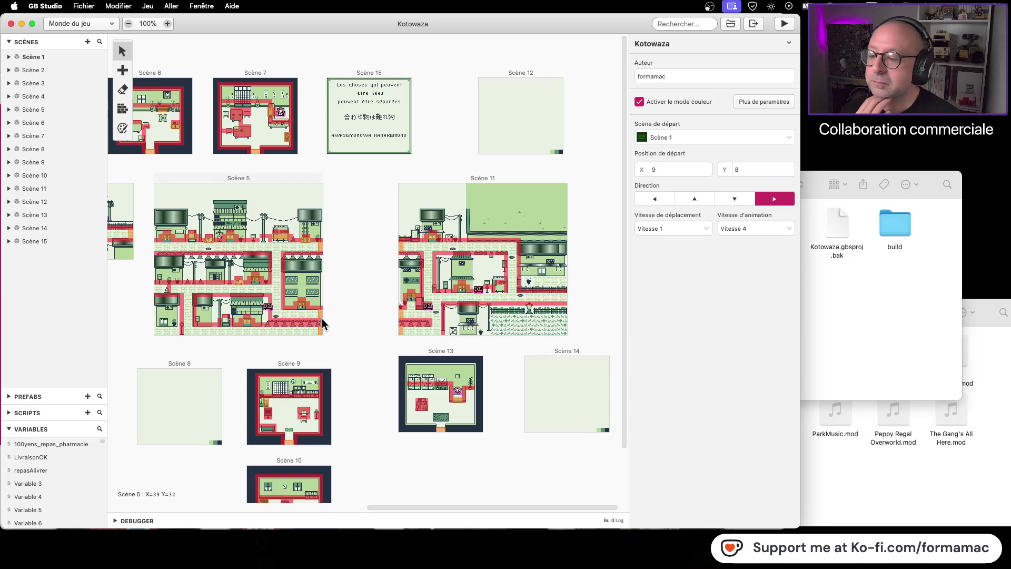
drag(362, 321, 489, 326)
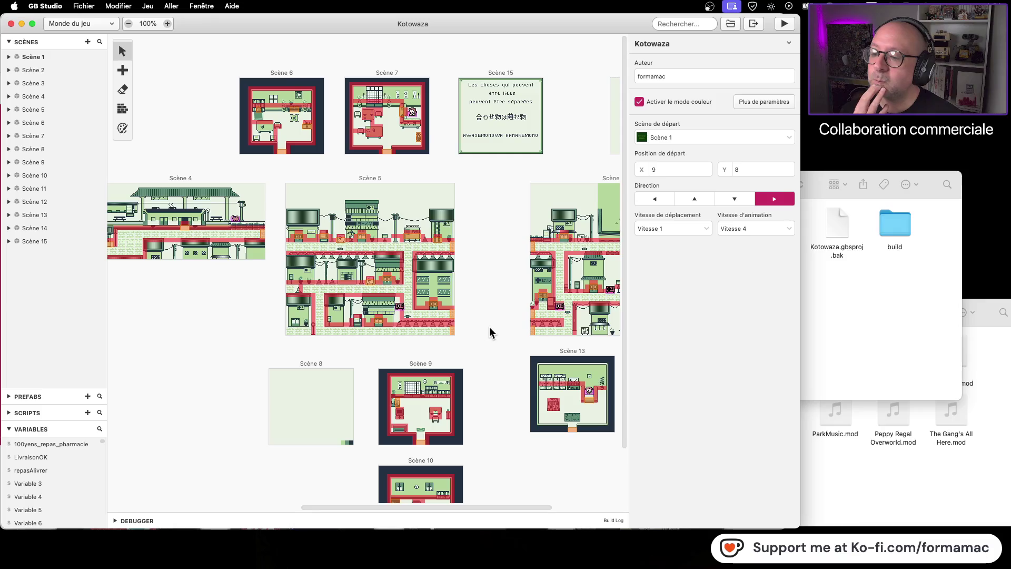
- Open the Kotowaza project's assets/music folder in Finder, checking the sounds folder on the way
click(848, 299)
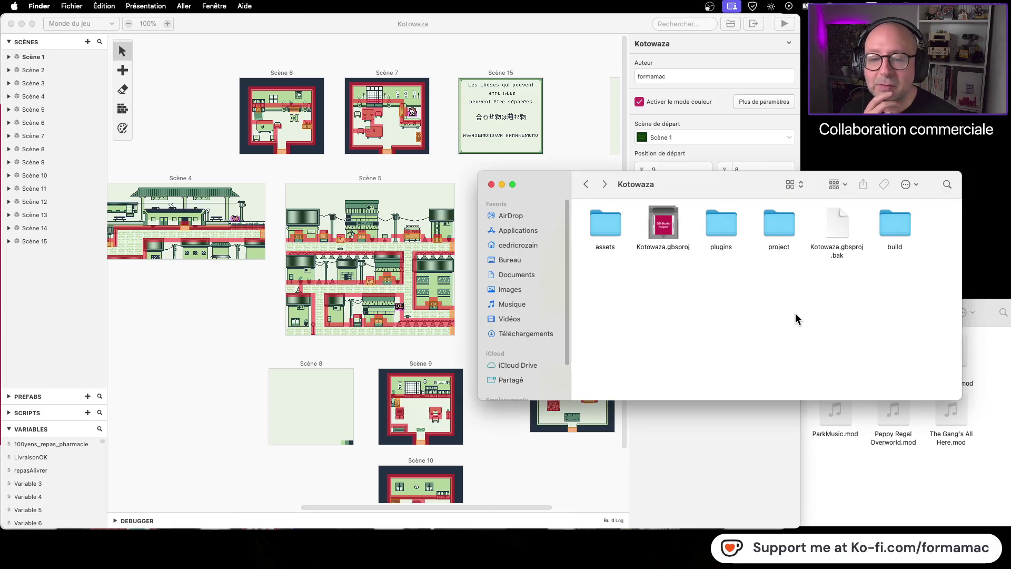
click(874, 495)
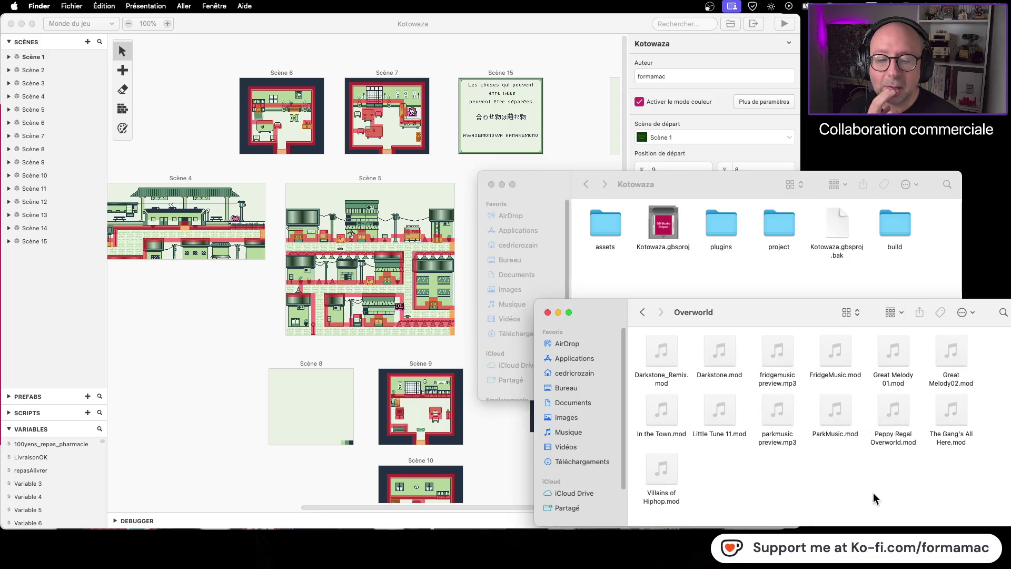
click(642, 313)
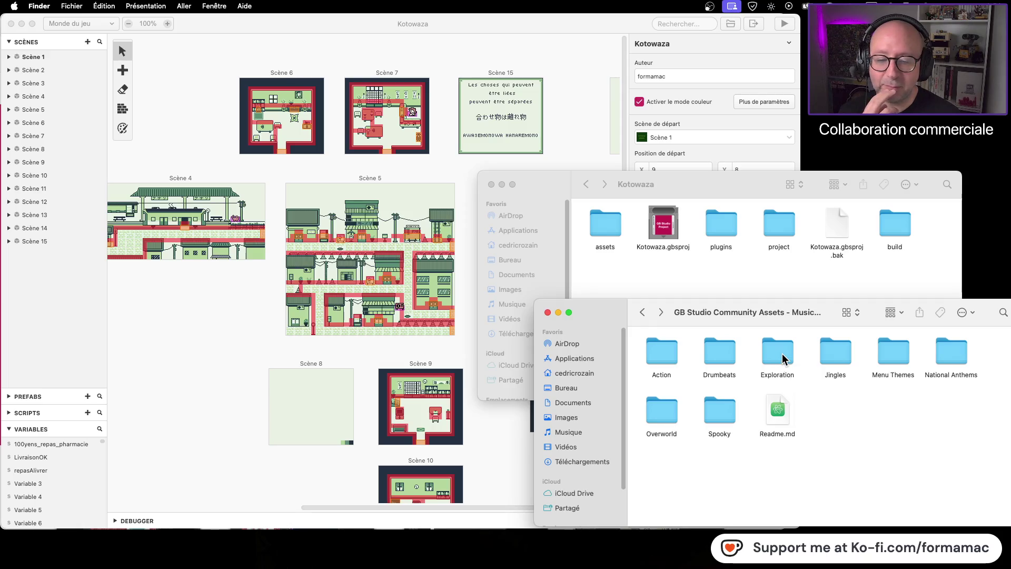
click(665, 287)
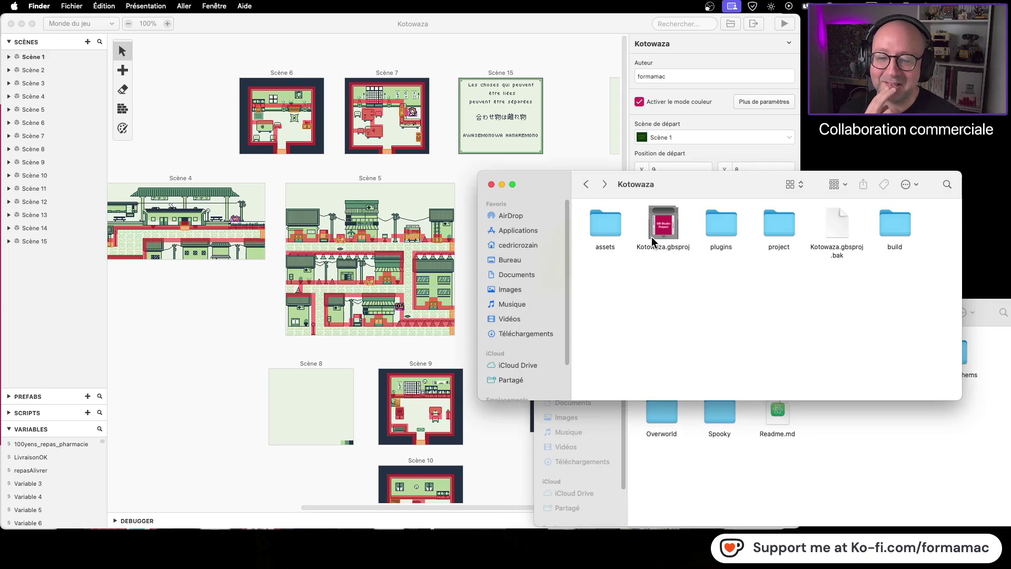
double_click(601, 225)
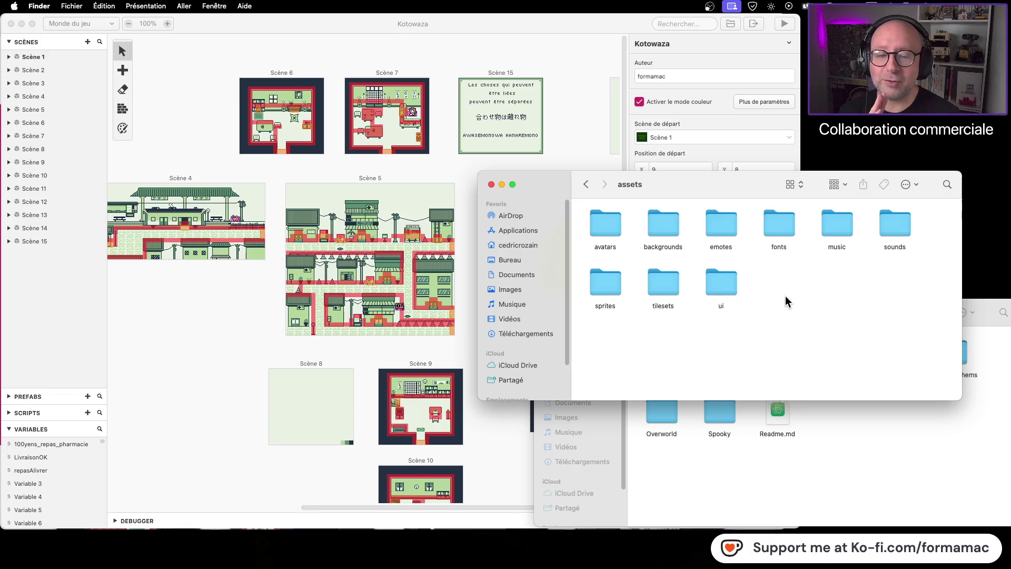
double_click(891, 224)
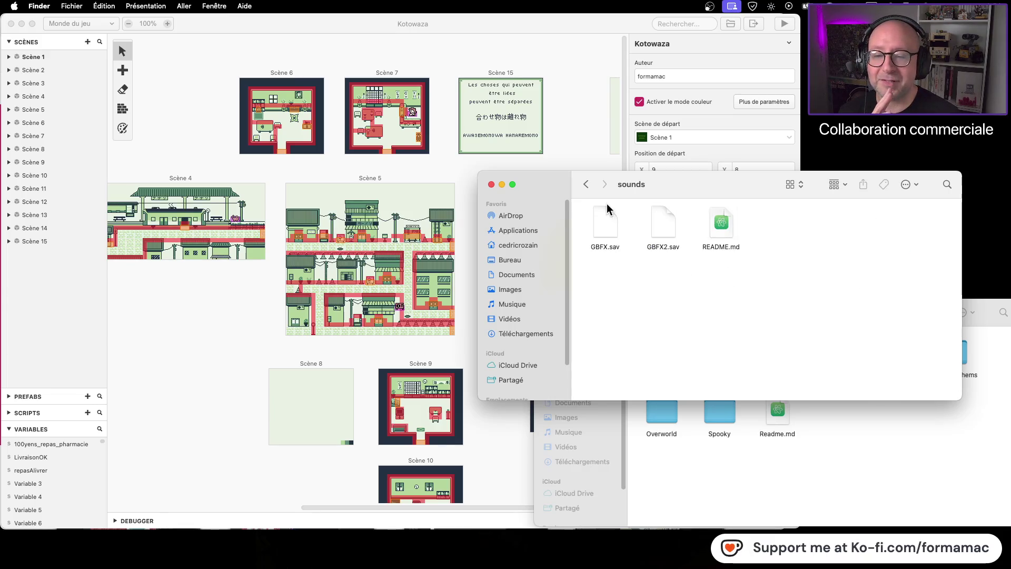
click(586, 185)
double_click(835, 231)
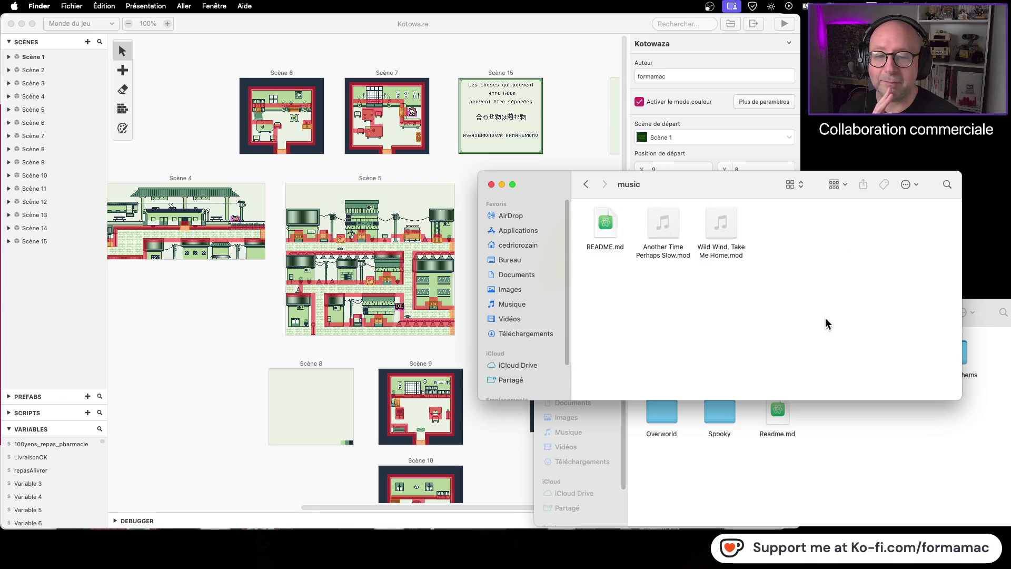
- Select all tracks in the community Overworld folder and drag them into the project's music folder
click(860, 465)
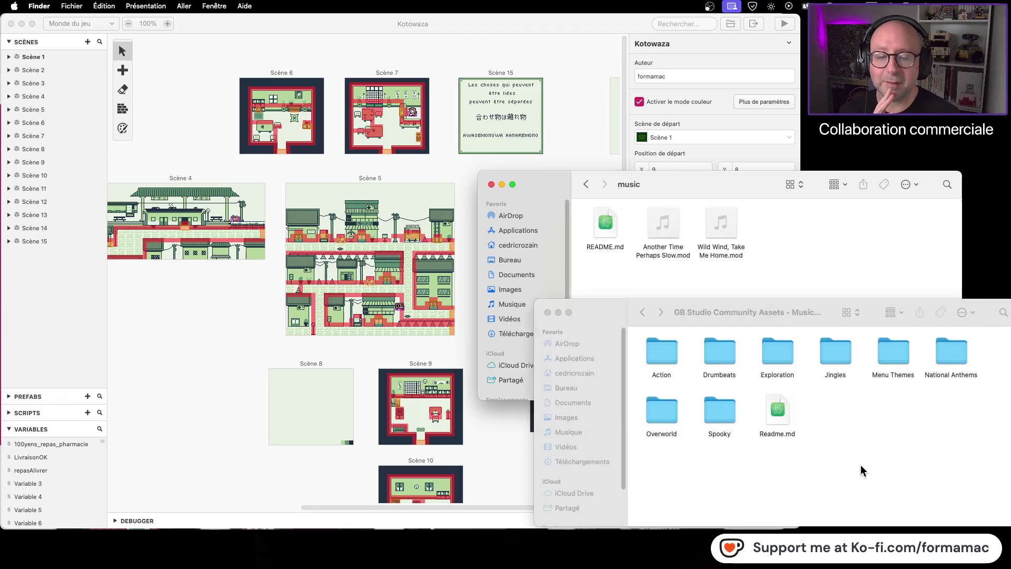
double_click(655, 422)
mouse_move(968, 499)
mouse_down()
mouse_move(727, 405)
mouse_move(655, 361)
mouse_move(658, 349)
mouse_up()
drag(749, 315, 768, 480)
mouse_move(681, 513)
mouse_down()
mouse_move(667, 403)
mouse_move(620, 283)
mouse_move(609, 293)
mouse_up()
scroll(788, 361, up, 1)
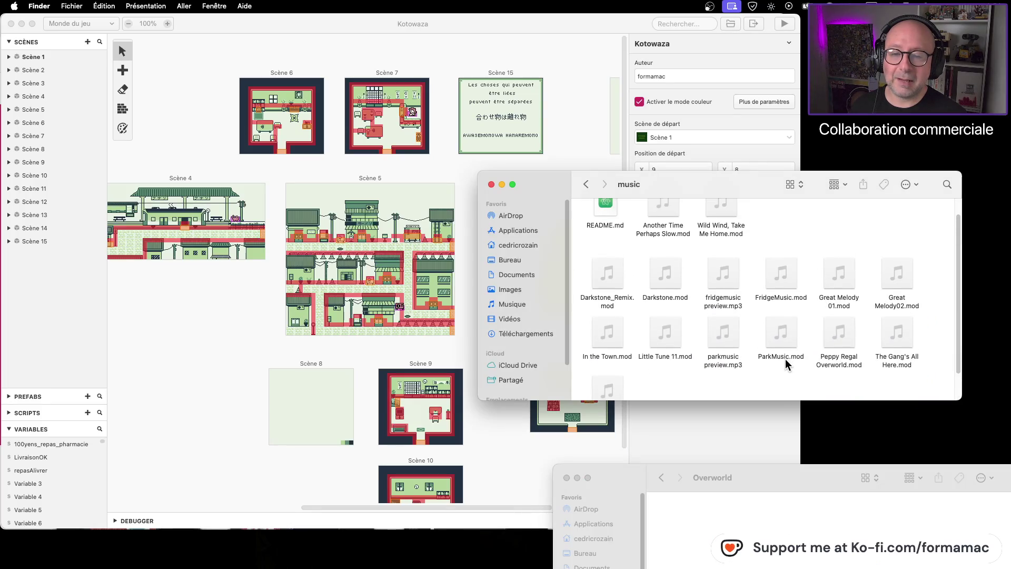
click(561, 142)
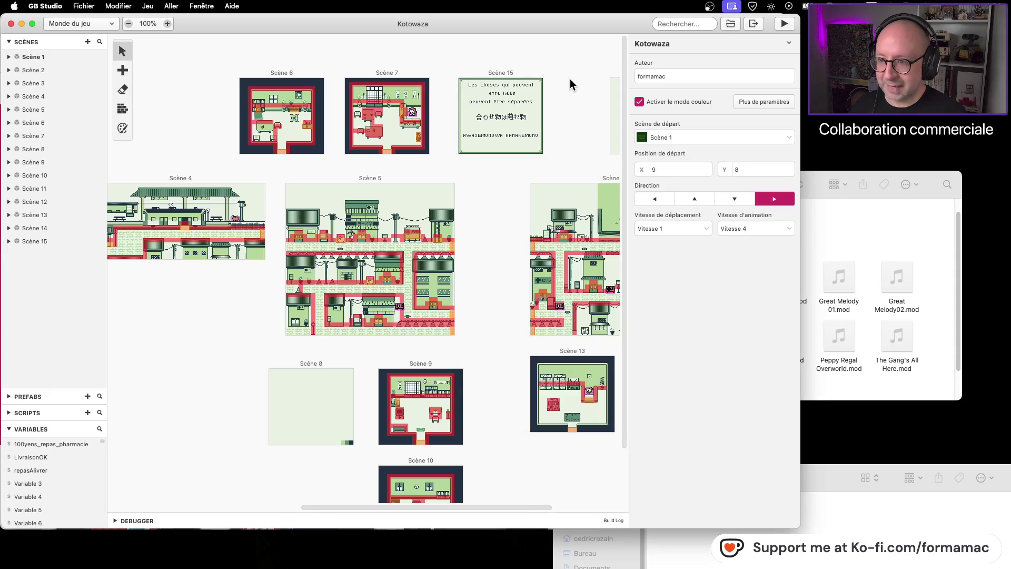
- Paste all Overworld tracks into the music folder and delete Another Time Perhaps Slow.mod
key(super+m)
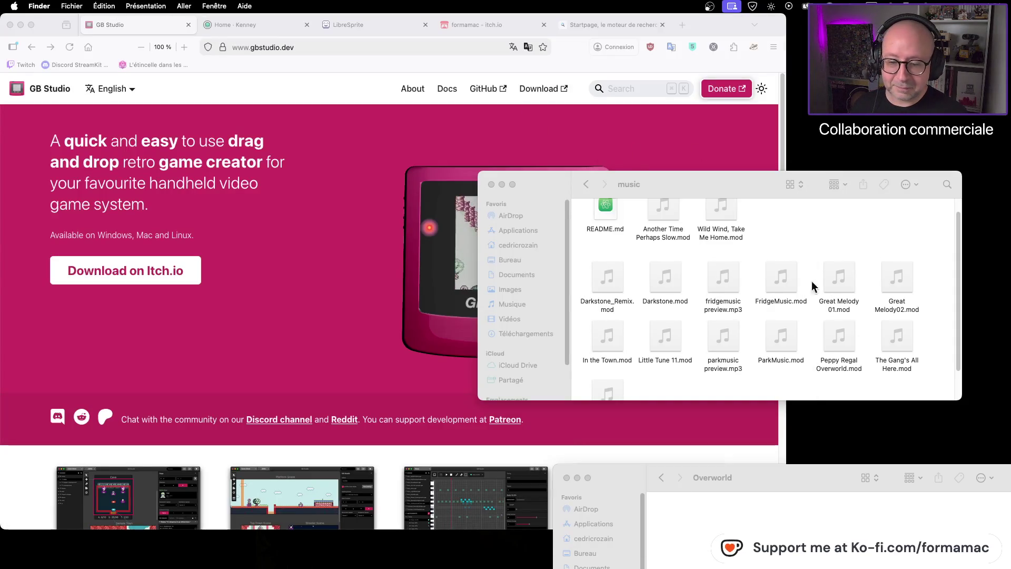
drag(789, 478, 788, 321)
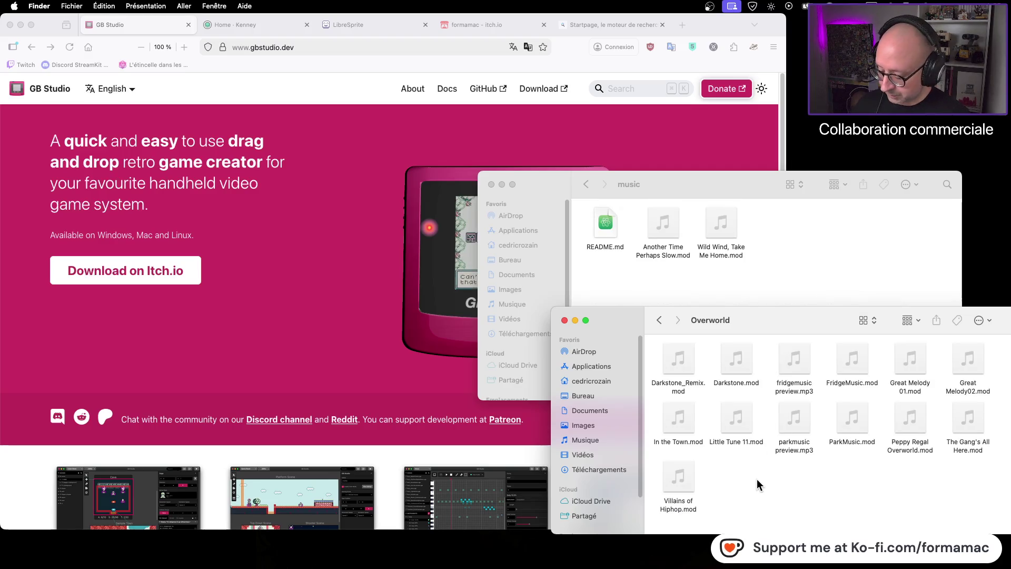
key(super+a)
click(760, 257)
key(super+v)
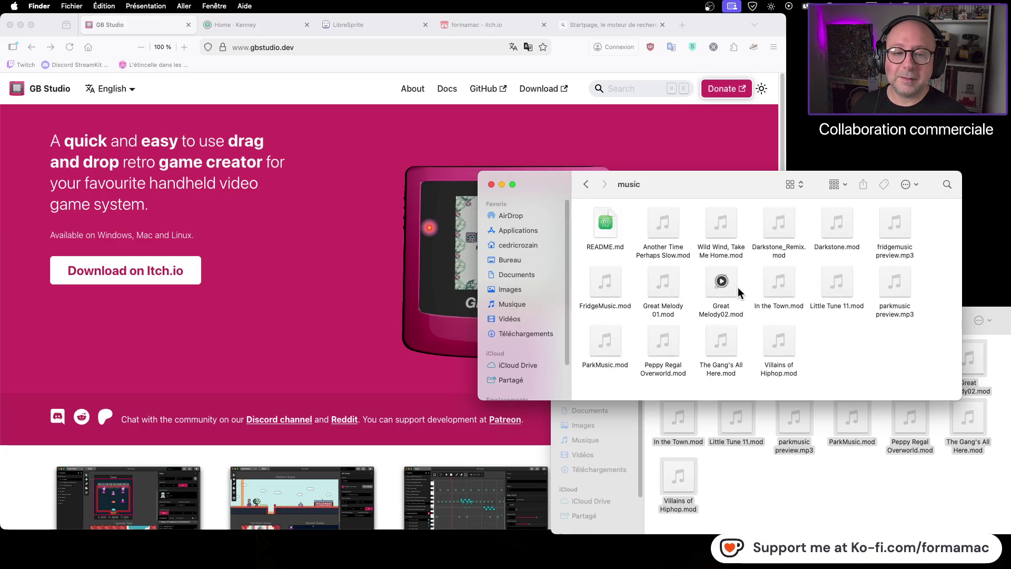
click(674, 234)
key(super+BackSpace)
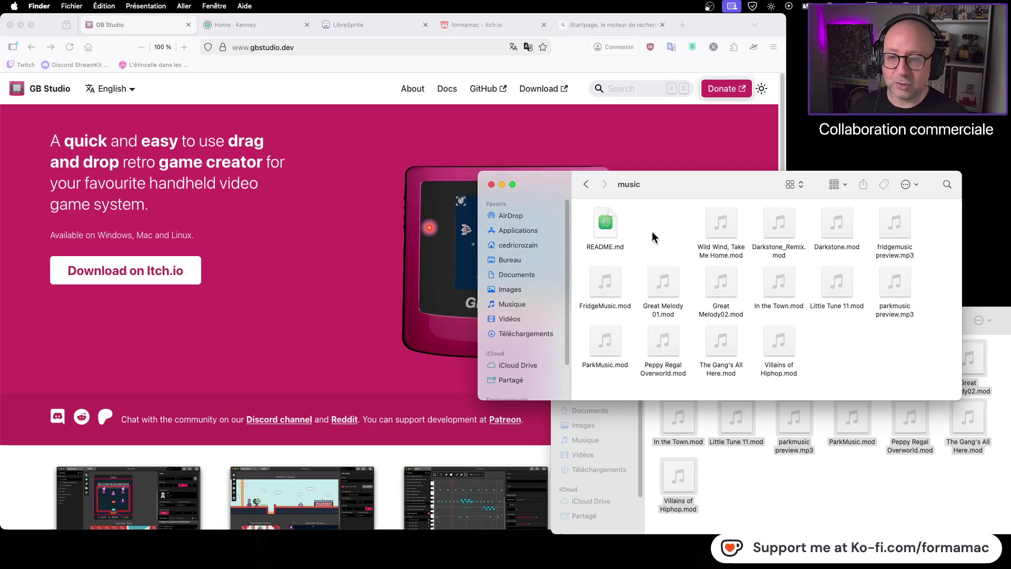
- Close GB Studio's welcome window and open Kotowaza.gbsproj from the Kotowaza GB Studio folder
key(super+Tab)
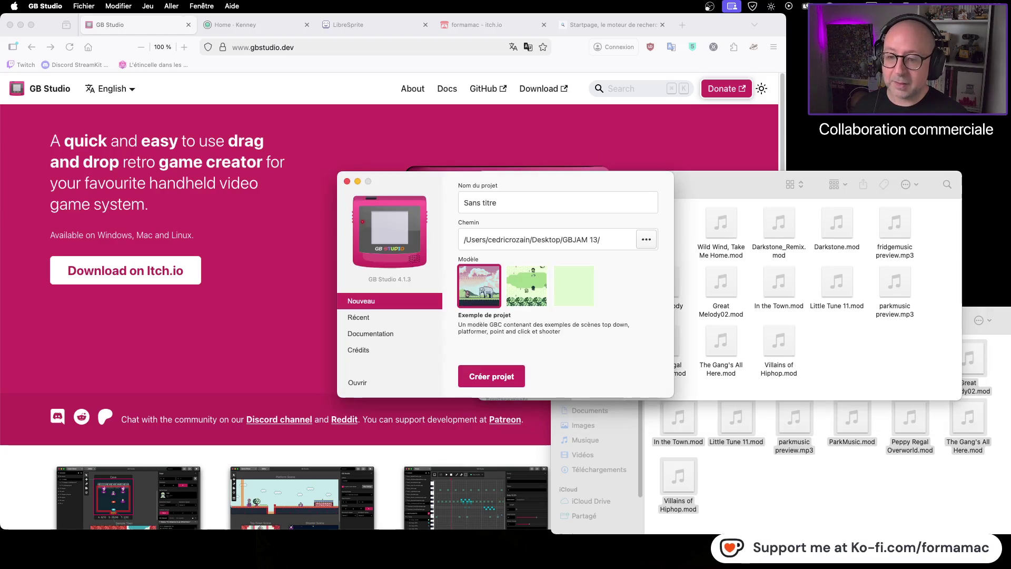
click(347, 182)
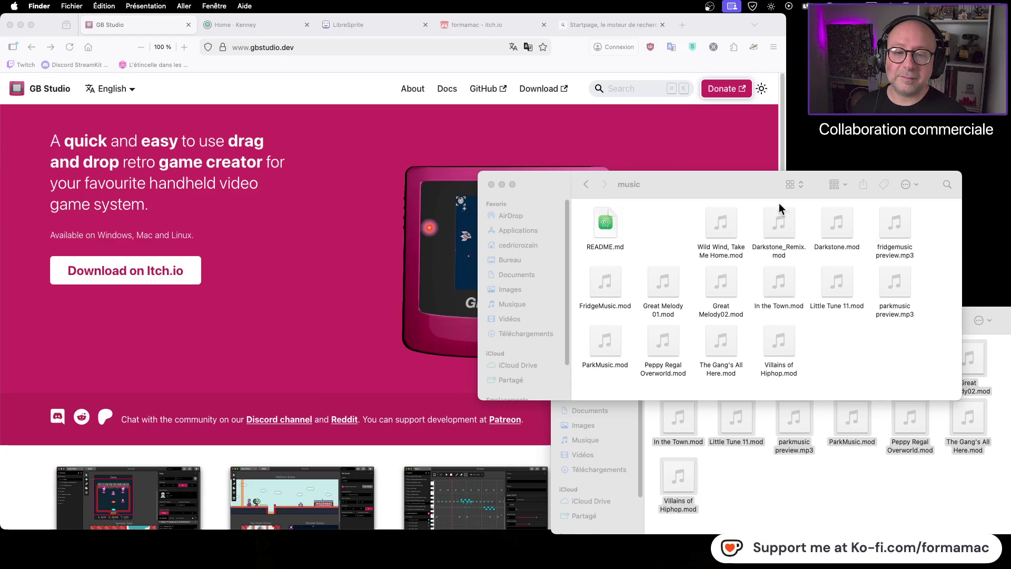
drag(707, 232, 645, 233)
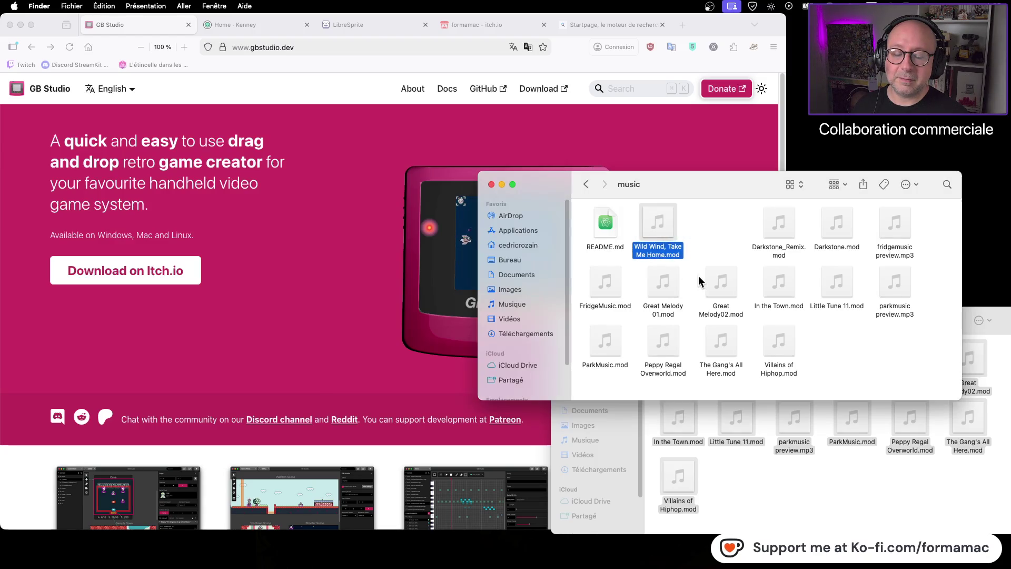
key(super+n)
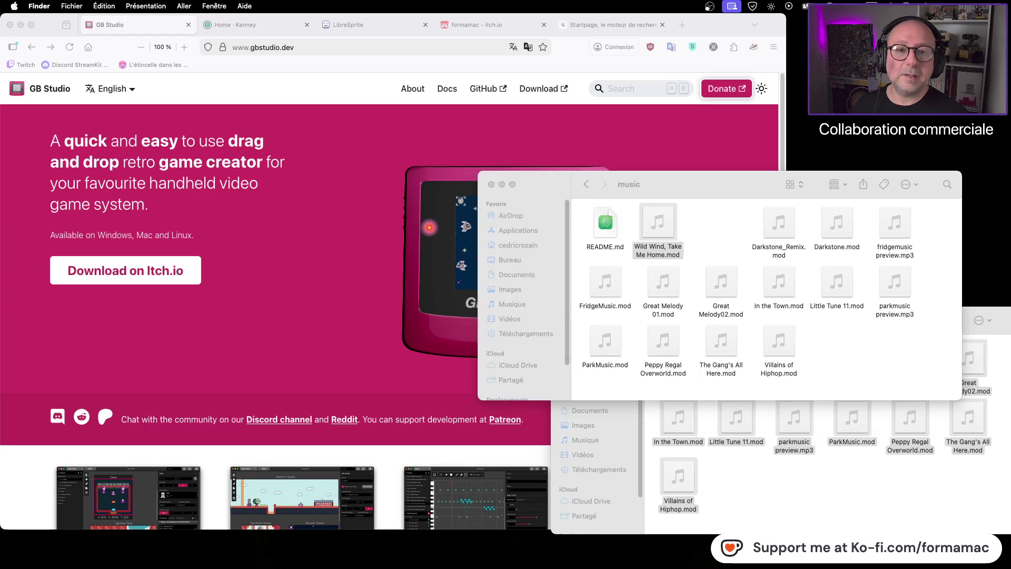
double_click(565, 213)
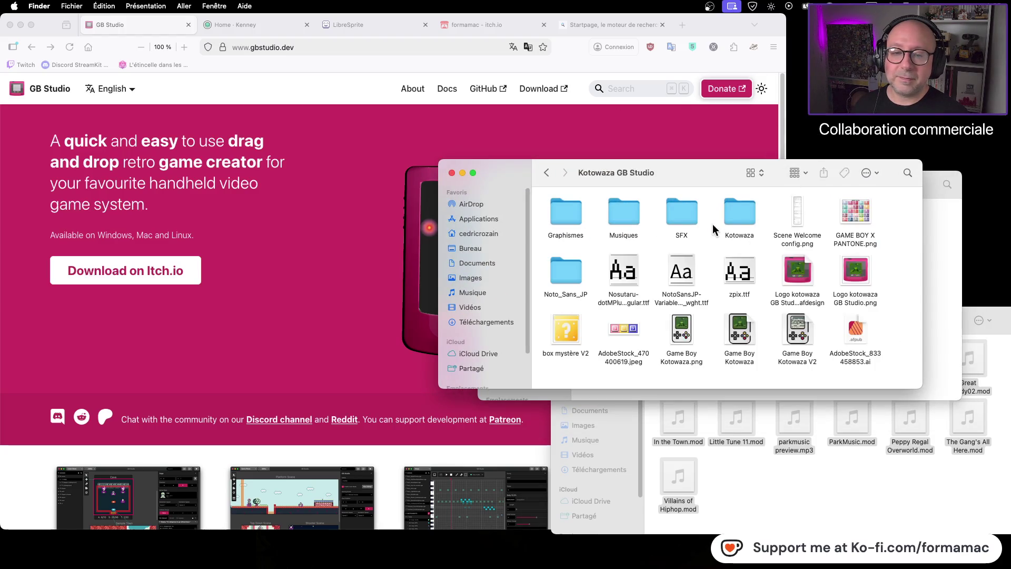
double_click(747, 211)
double_click(617, 220)
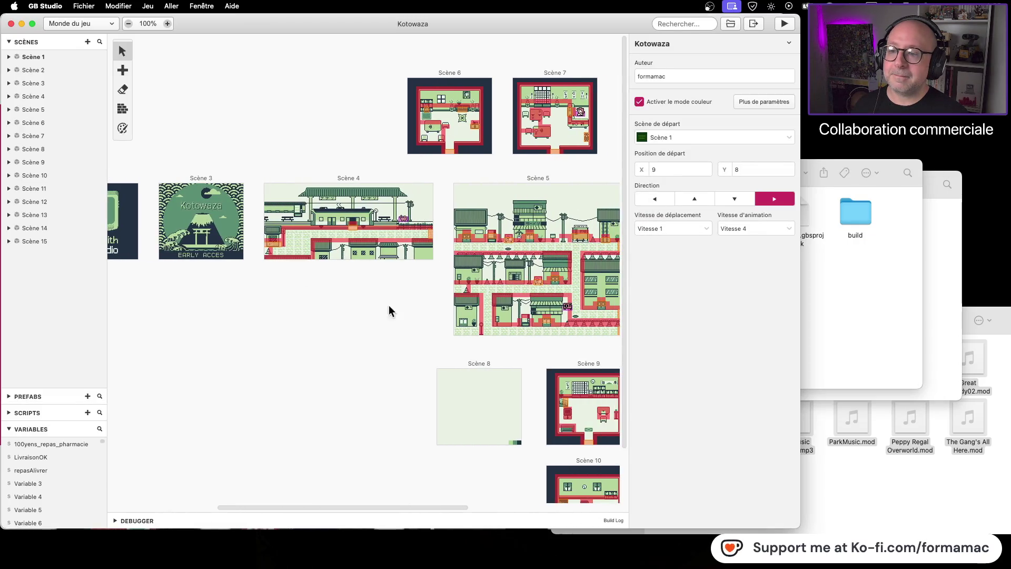
- Select Scène 4 in GB Studio to view its properties and events
click(383, 178)
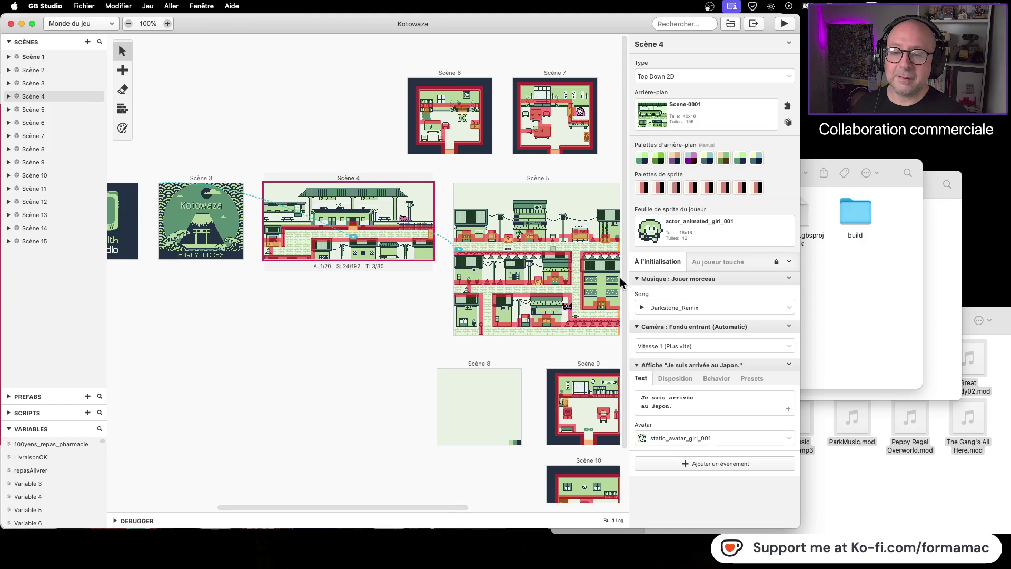
click(337, 315)
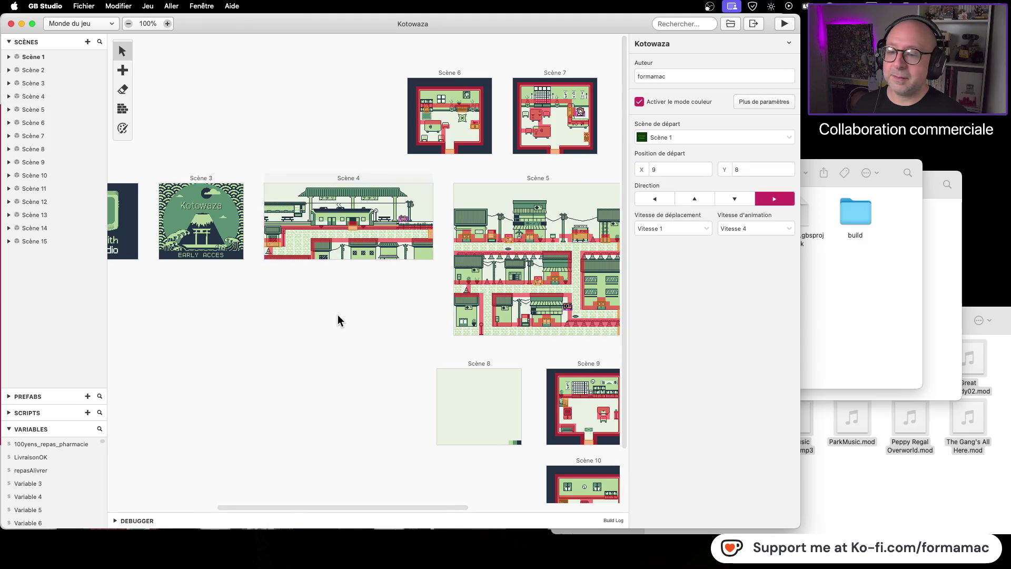
click(390, 176)
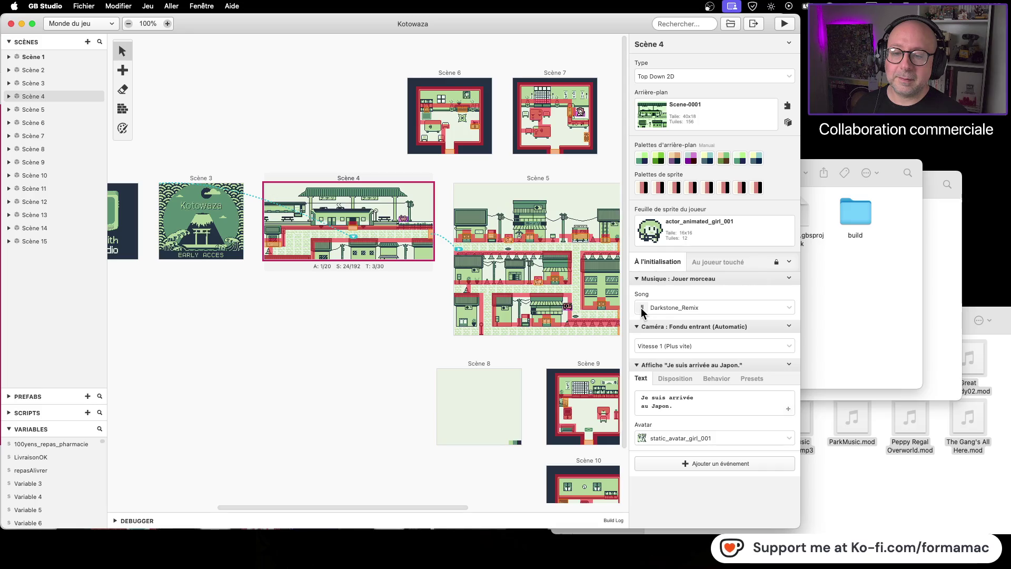
- Rearrange the Finder music windows, then open Scène 4's Song dropdown listing the Overworld tracks
click(892, 304)
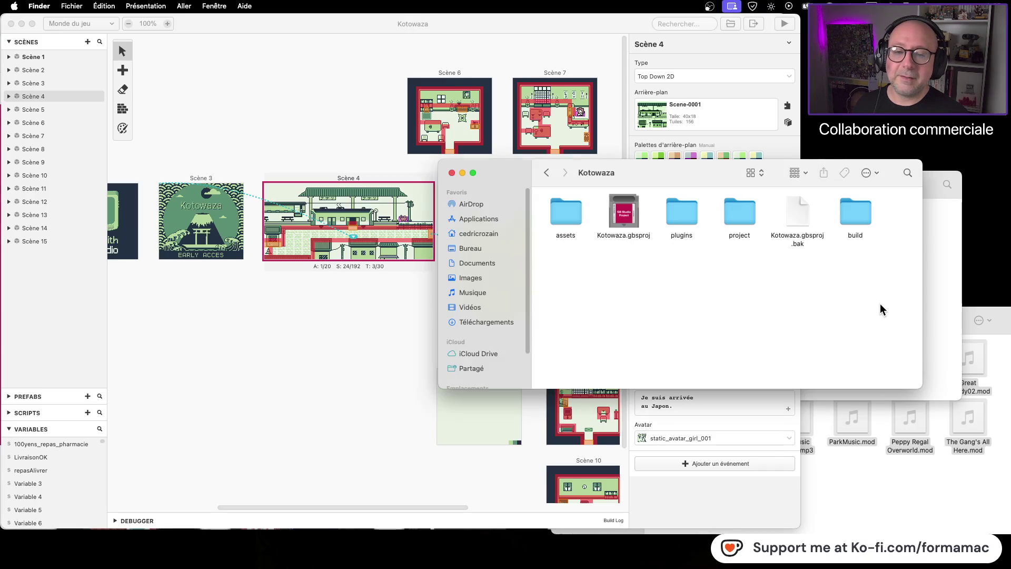
click(930, 319)
drag(749, 185, 808, 335)
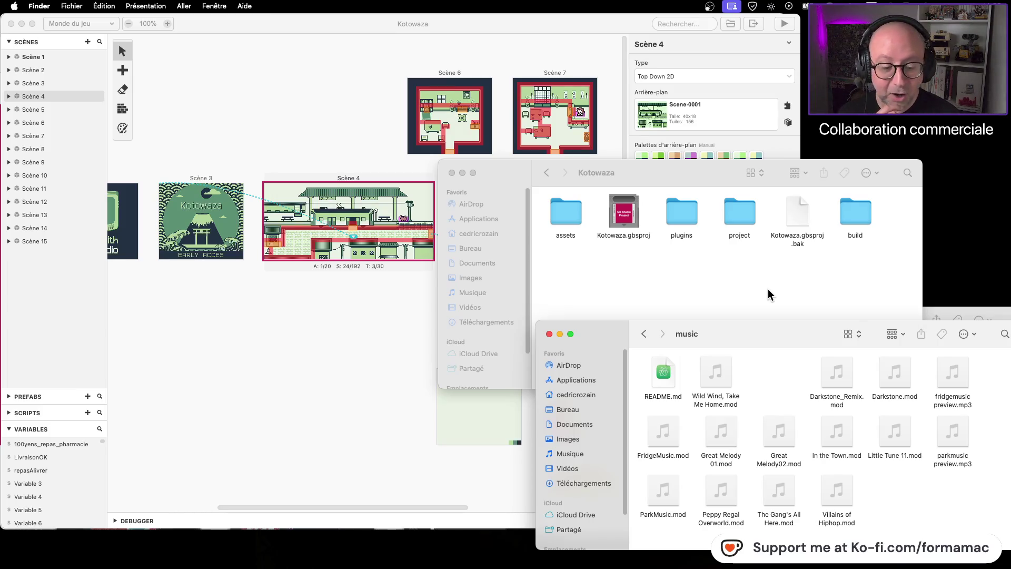
mouse_move(683, 182)
mouse_down()
mouse_move(783, 81)
mouse_move(744, 117)
mouse_move(747, 137)
mouse_up()
drag(754, 331, 728, 327)
click(595, 18)
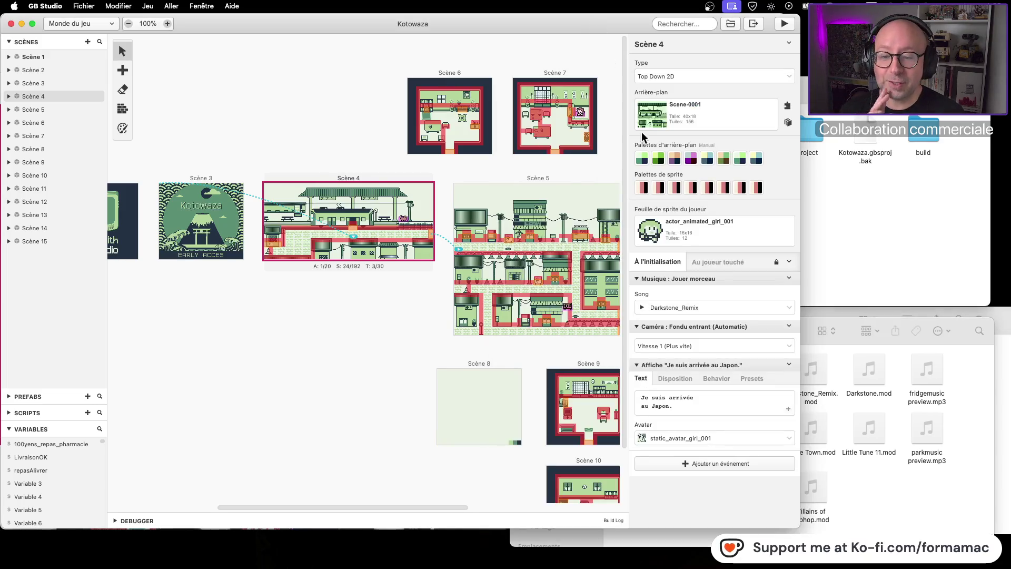
click(789, 308)
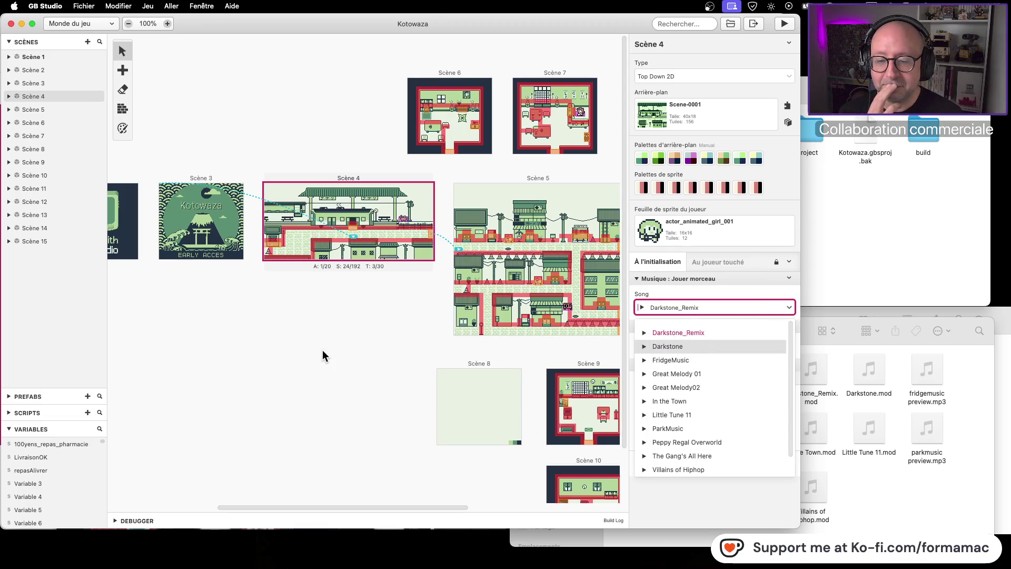
- Choose Darkstone as Scène 4's song and preview it
key(Escape)
click(789, 307)
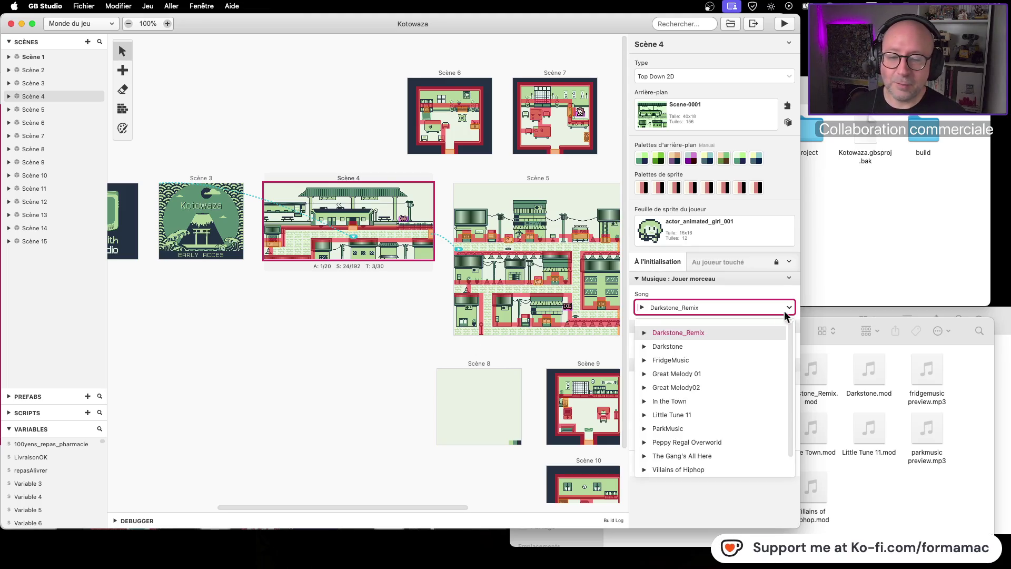
click(681, 349)
click(643, 307)
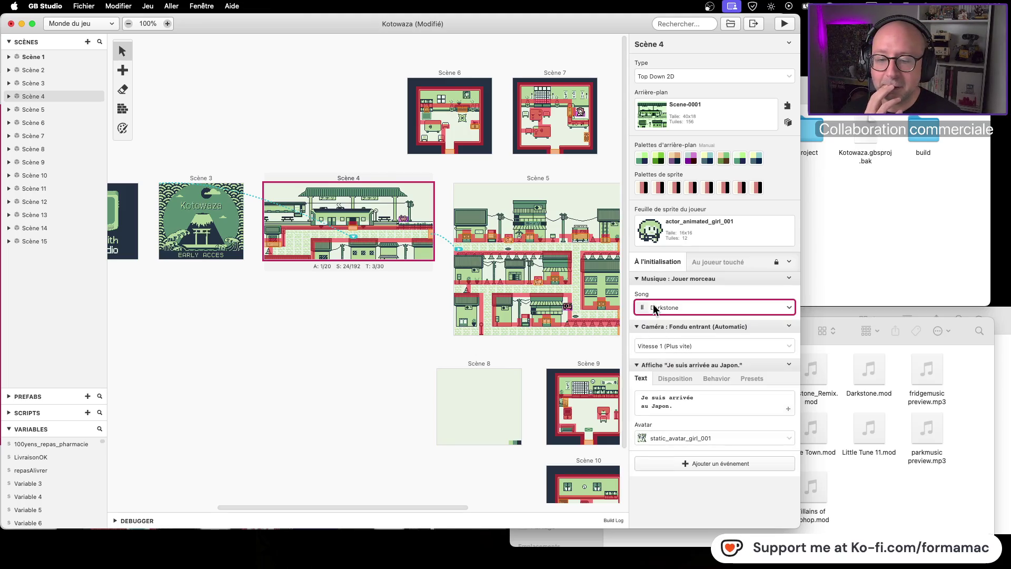
- Preview FridgeMusic, In the Town and Little Tune 11, then select unwanted music-folder files
click(789, 308)
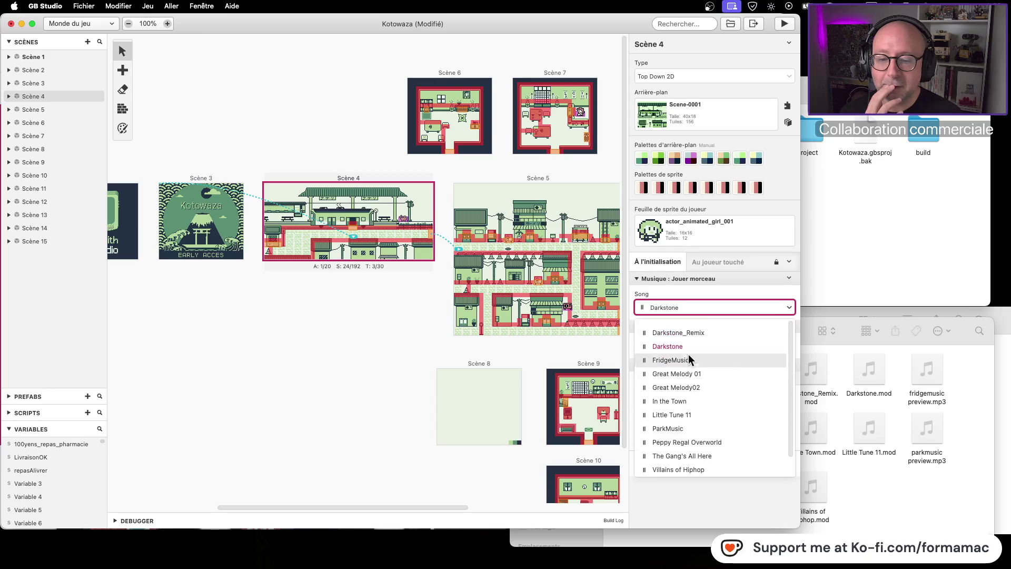
click(644, 373)
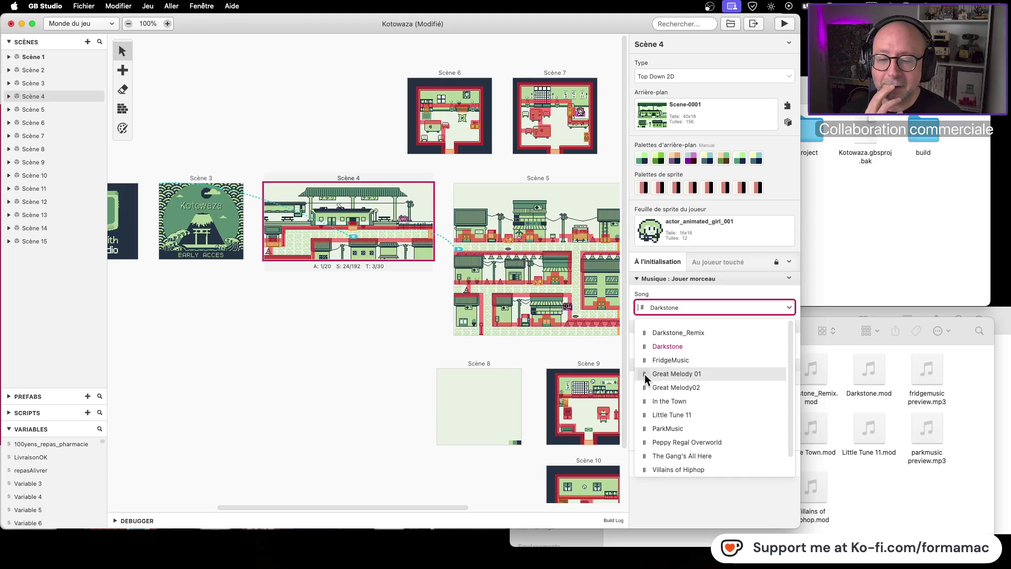
click(644, 374)
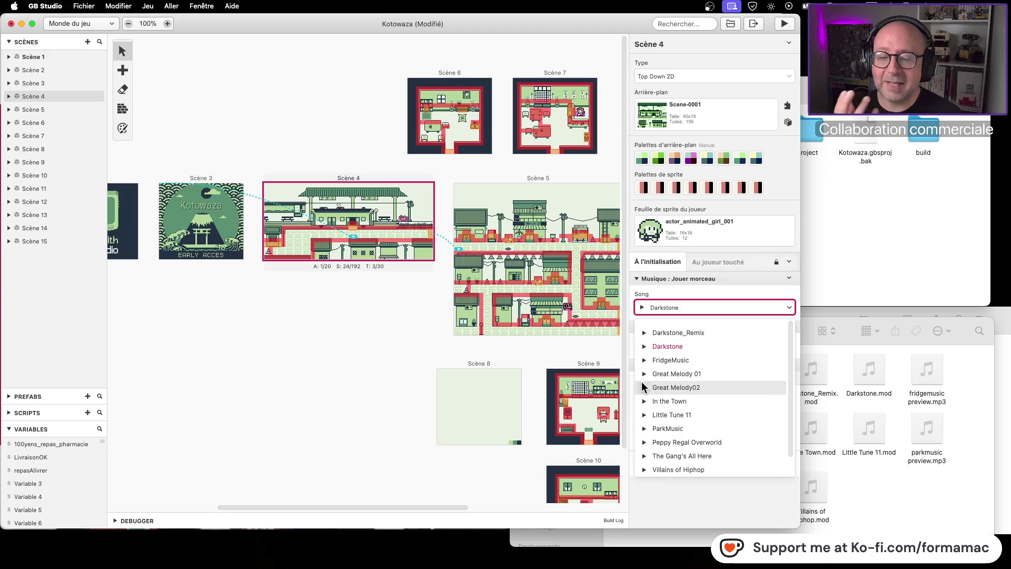
click(644, 401)
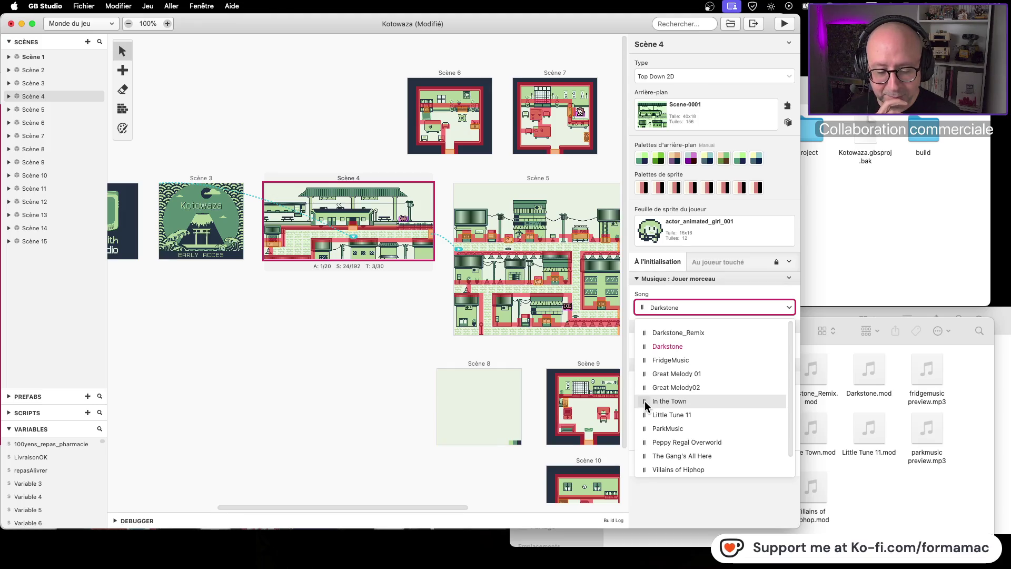
click(646, 402)
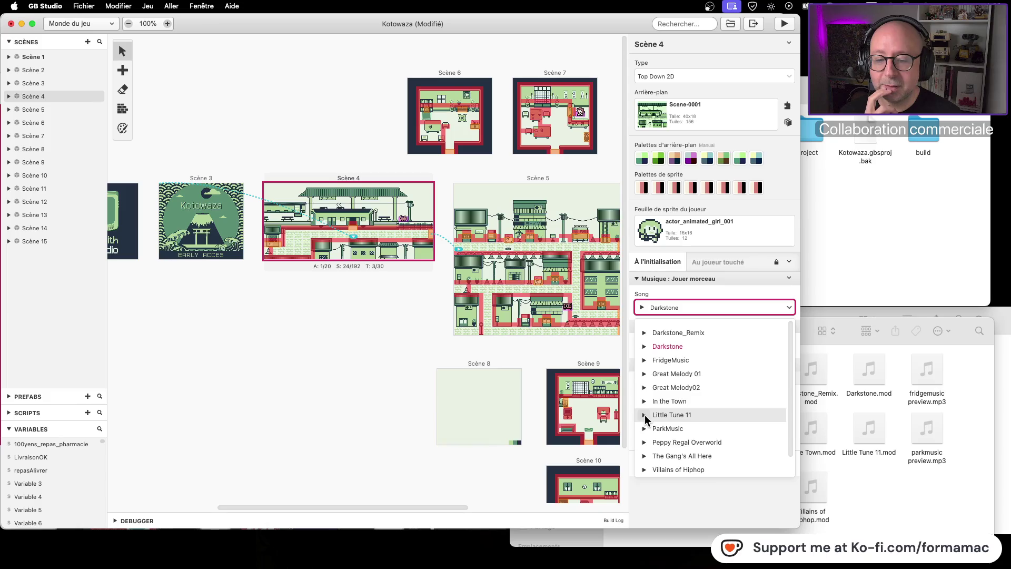
click(645, 415)
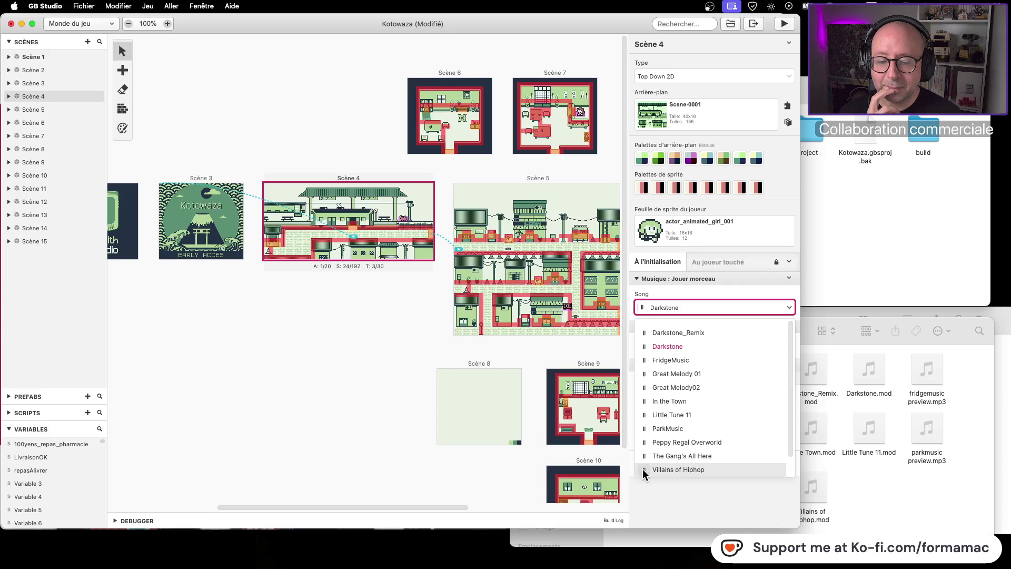
scroll(650, 450, down, 1)
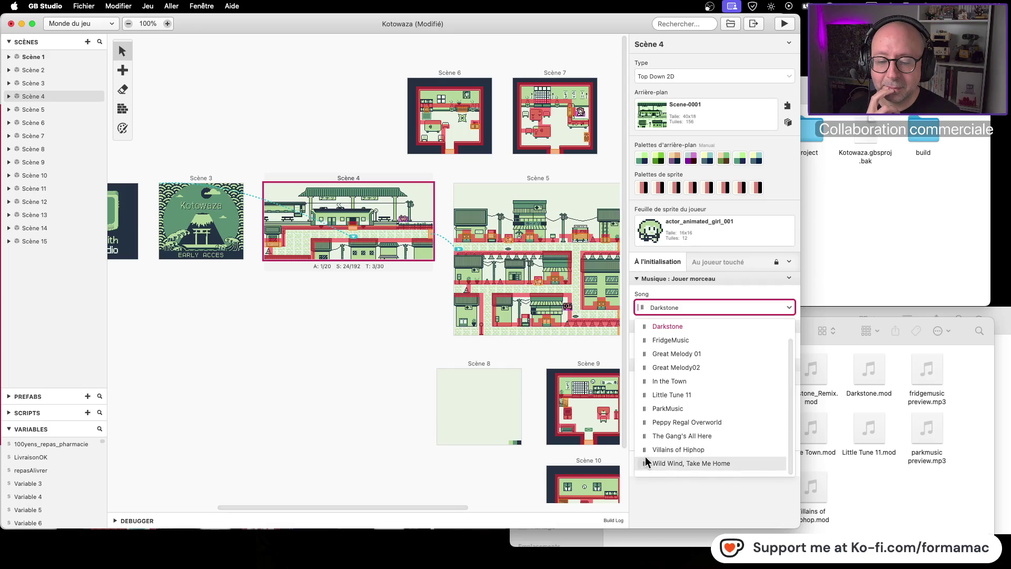
click(645, 451)
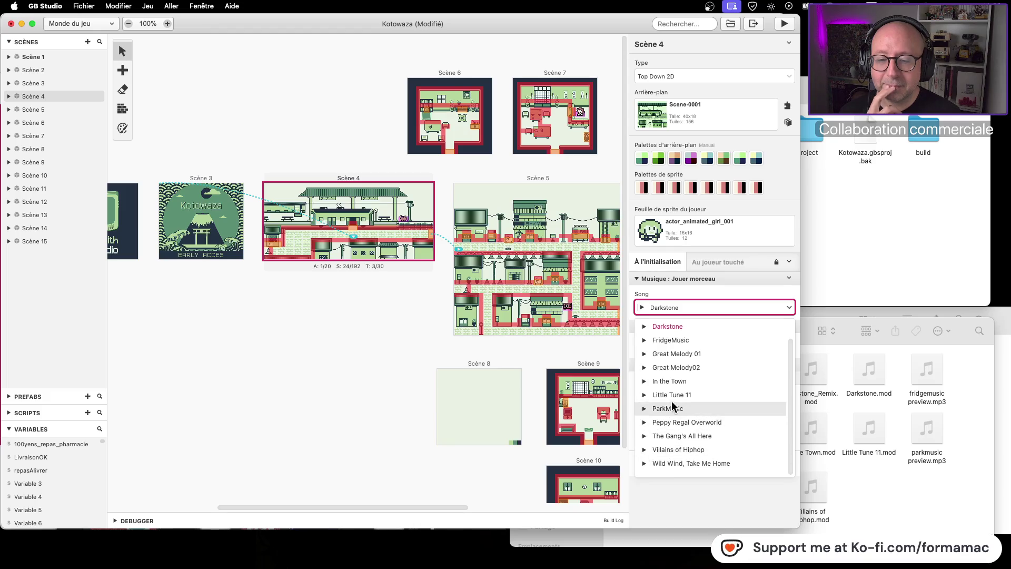
click(903, 501)
mouse_move(730, 361)
mouse_down()
mouse_move(946, 503)
mouse_move(948, 528)
mouse_up()
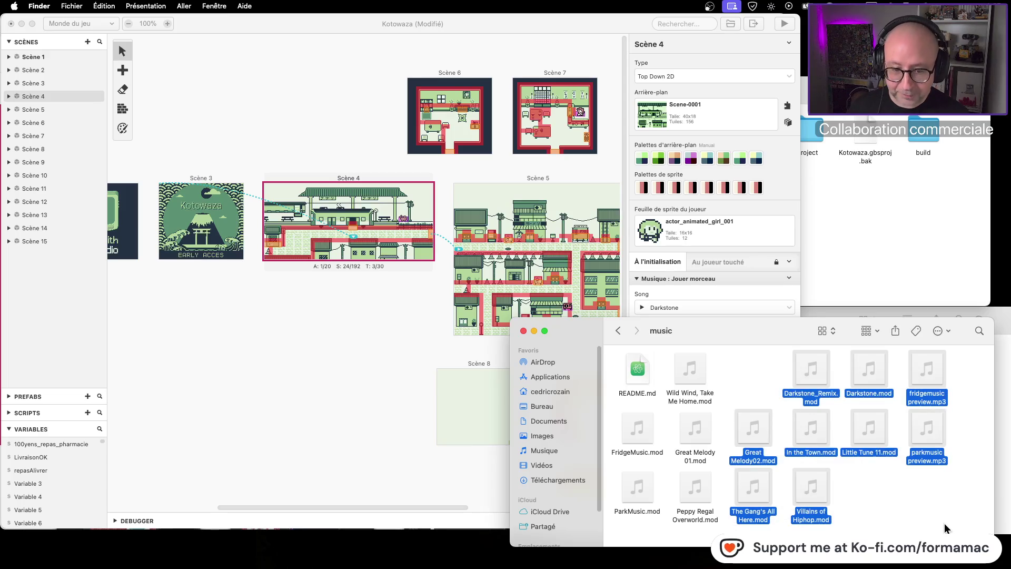
- Trash the old .mod and .mp3 files from the project's music folder
key(super+BackSpace)
drag(787, 420, 618, 494)
key(super+BackSpace)
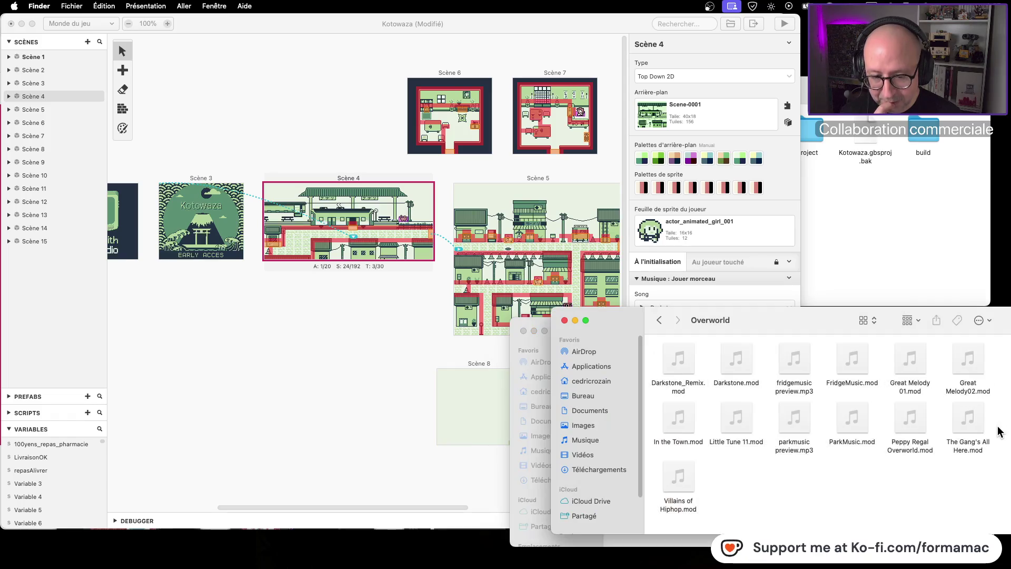
- Copy the four Exploration .mod files from the community folder into the project's music folder
click(659, 320)
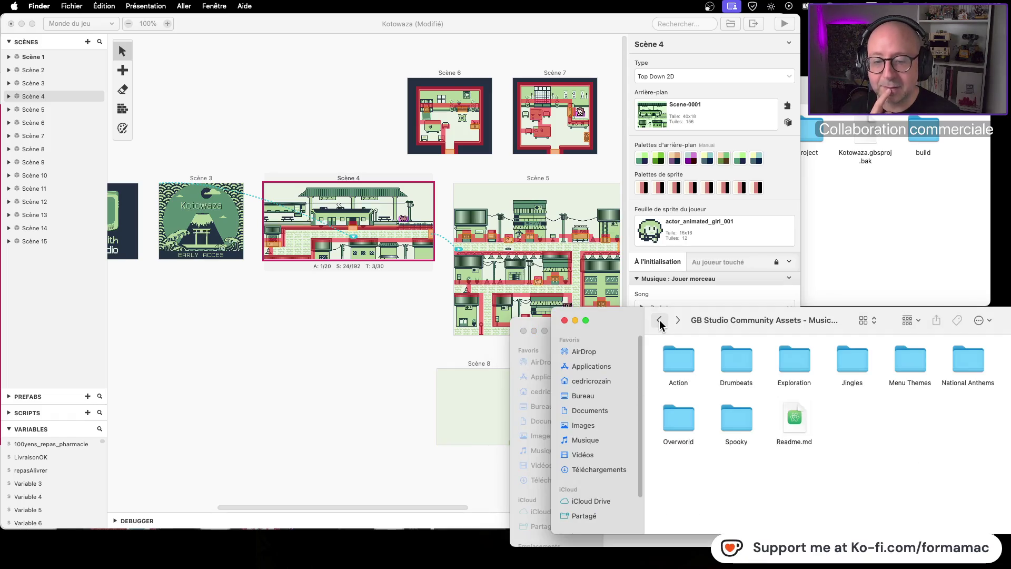
double_click(798, 362)
mouse_move(762, 320)
mouse_down()
mouse_move(785, 477)
mouse_move(792, 402)
mouse_up()
mouse_move(915, 499)
mouse_down()
mouse_move(821, 491)
mouse_move(663, 432)
mouse_move(683, 431)
mouse_up()
click(828, 380)
key(super+v)
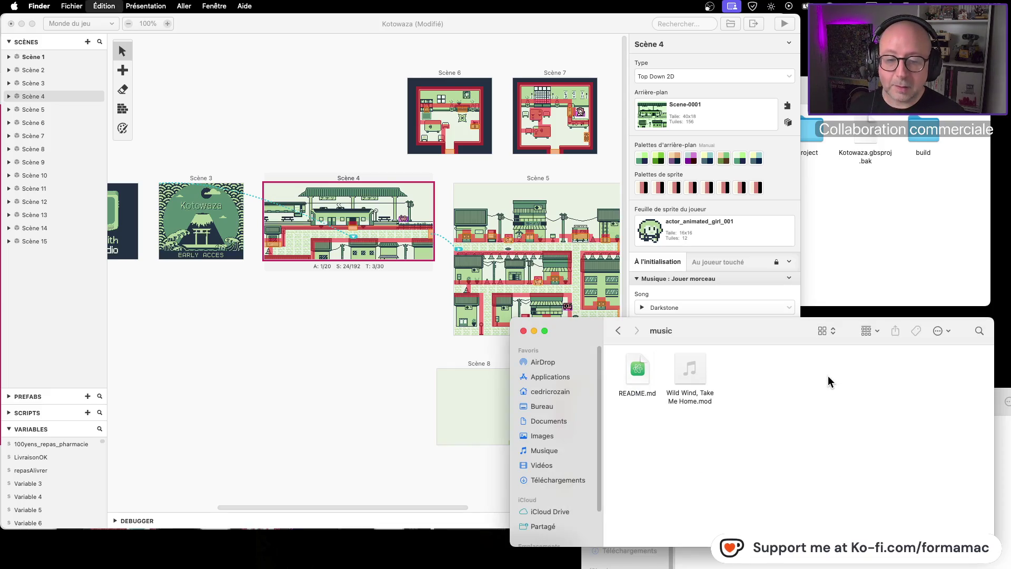
click(298, 365)
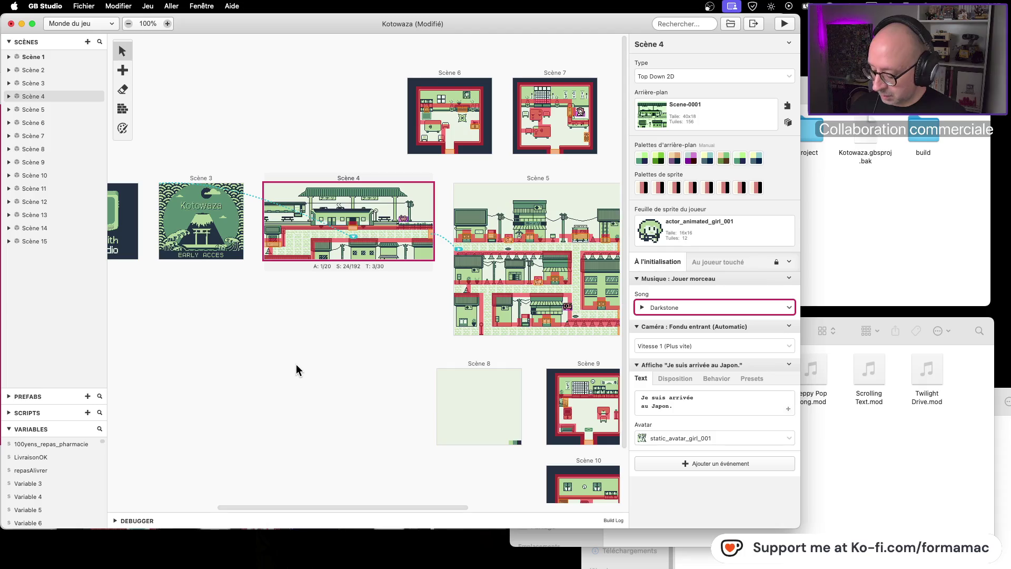
- Save, reopen Kotowaza.gbsproj, select Scène 4 and play its song Determined
key(super+s)
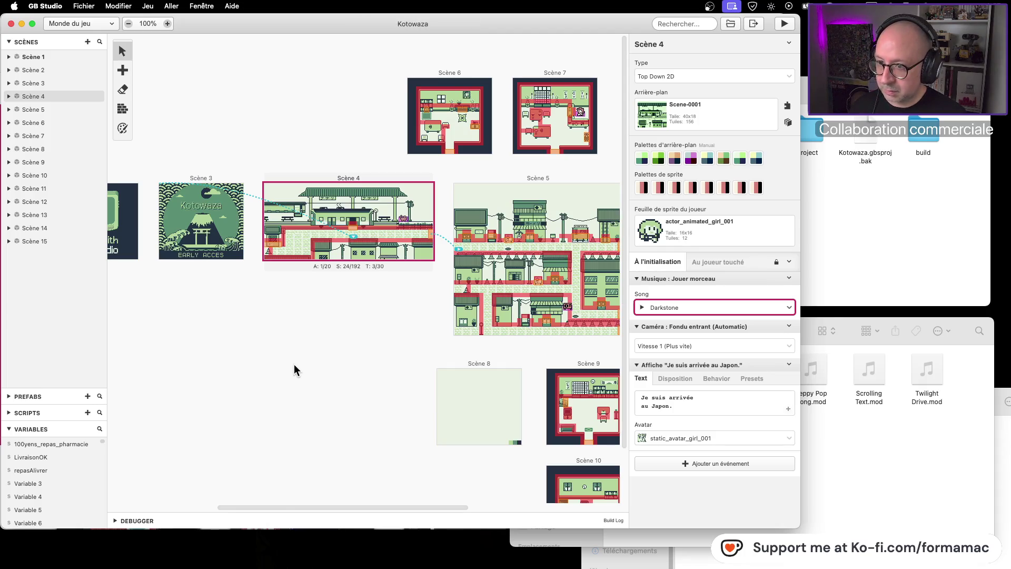
key(super+m)
double_click(692, 131)
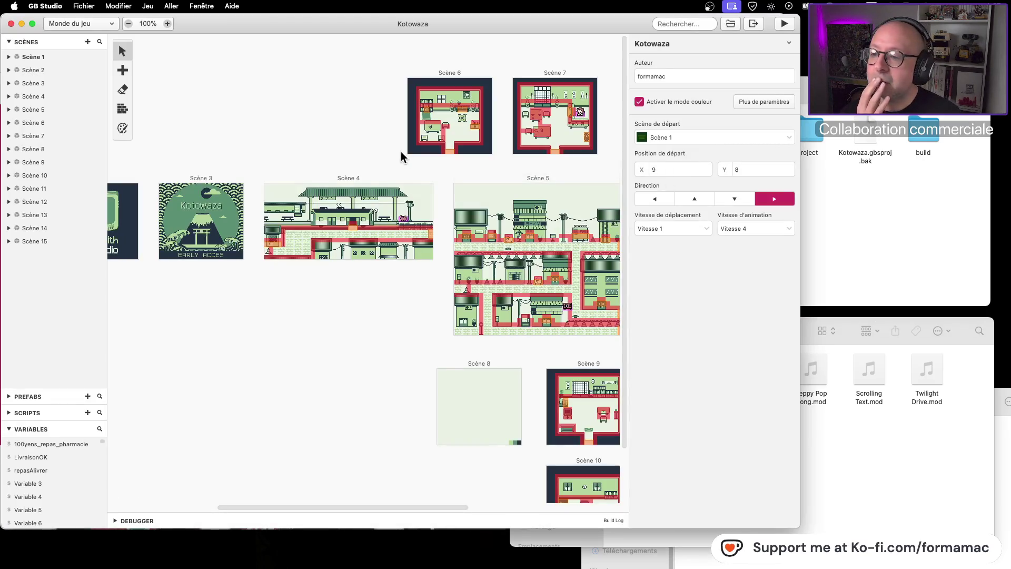
click(405, 179)
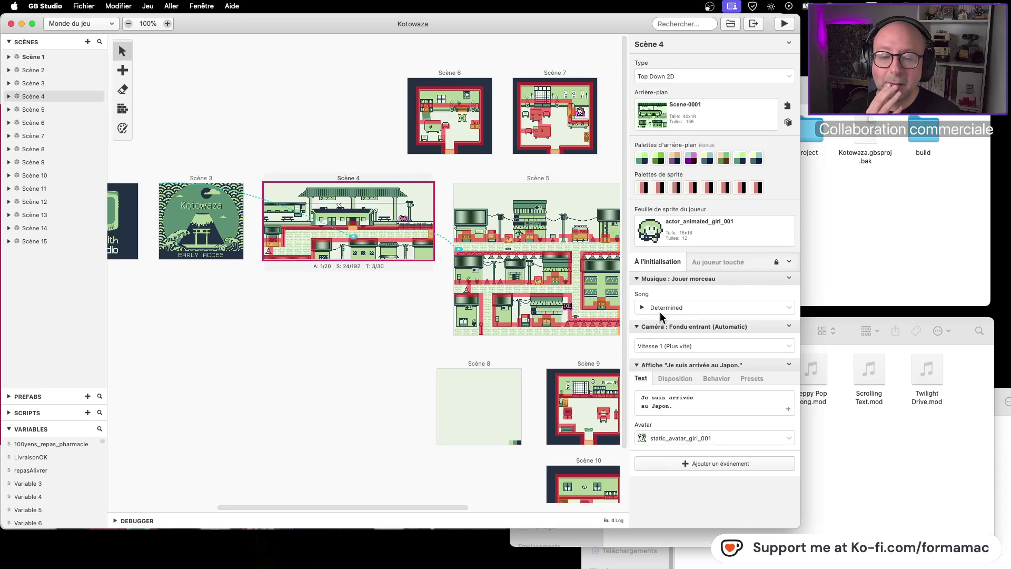
click(643, 307)
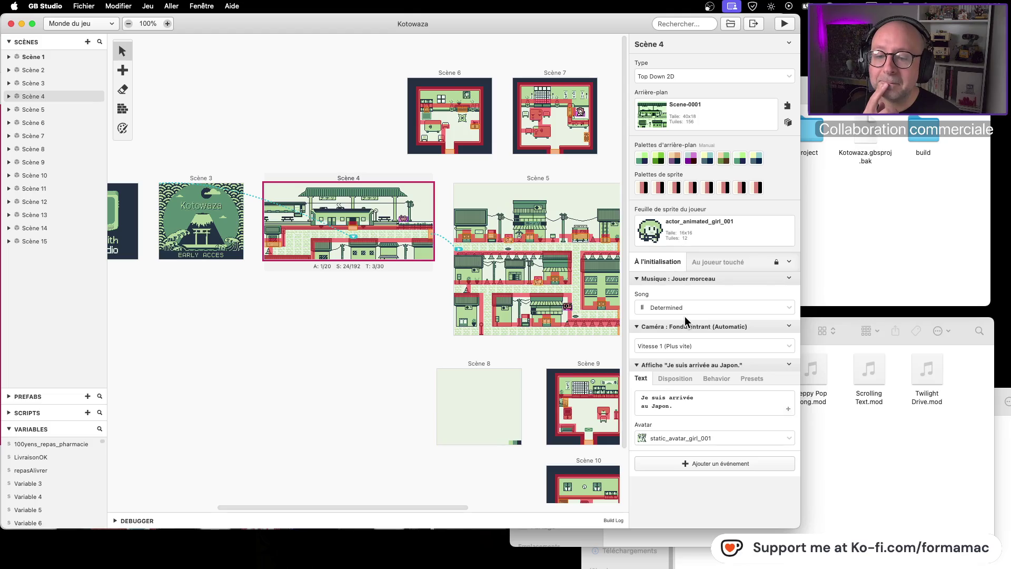
- Preview a song from Scène 4's Song list, stop it, and keep Determined selected
click(788, 310)
click(643, 347)
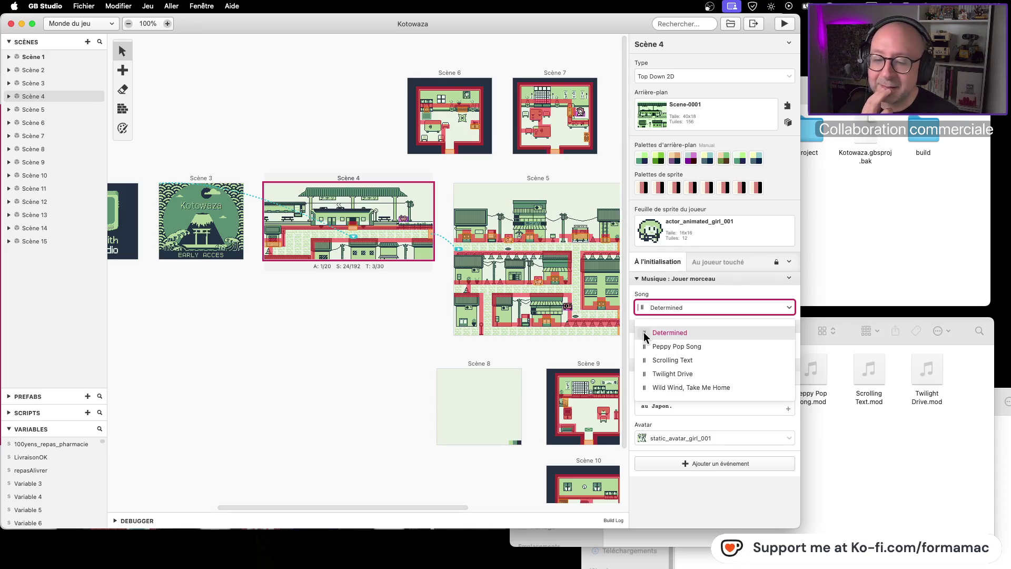
click(644, 332)
click(394, 182)
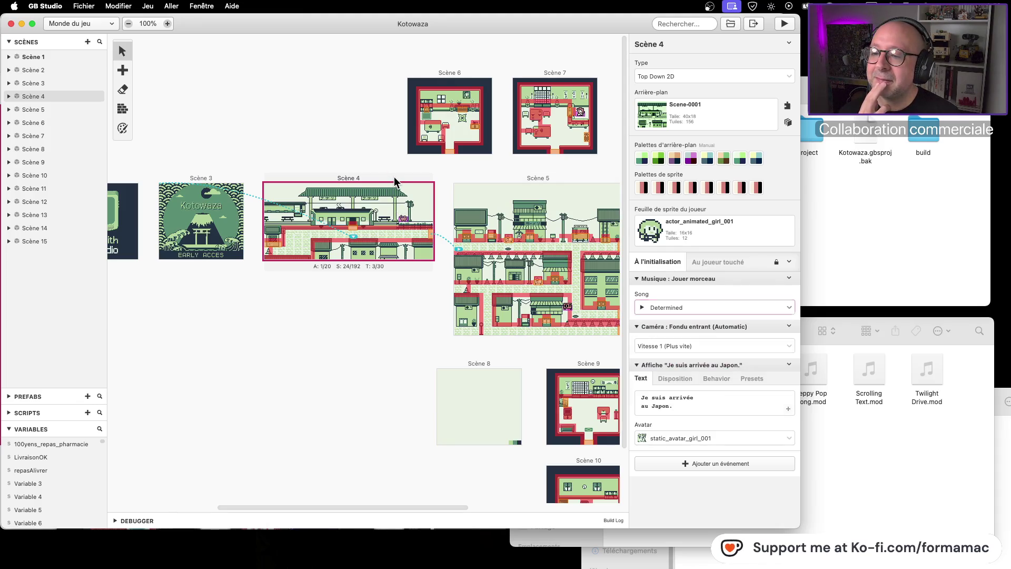
drag(273, 379, 476, 382)
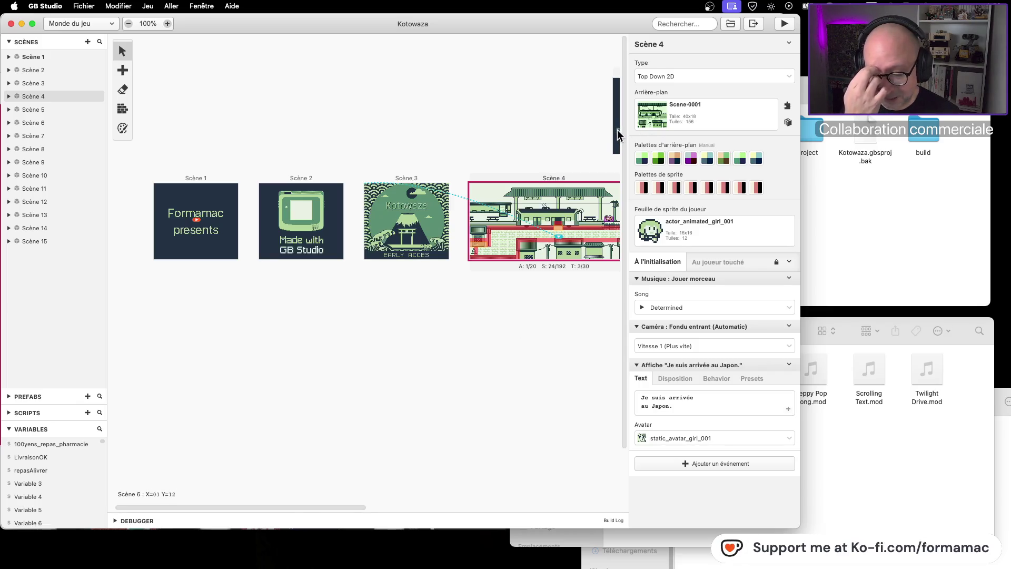
- Play-test the game, then close the play-test window
click(783, 27)
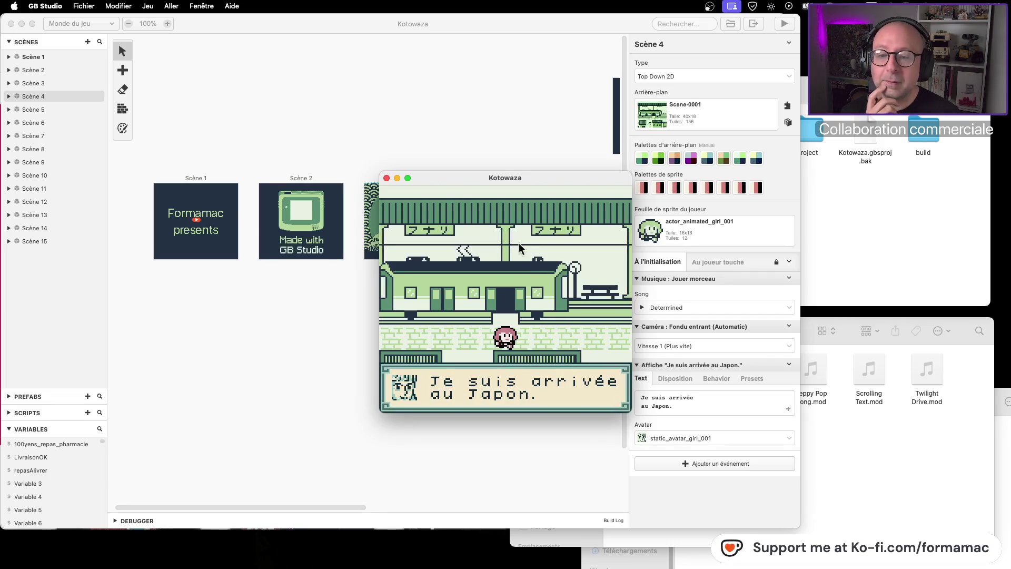
click(386, 178)
click(327, 278)
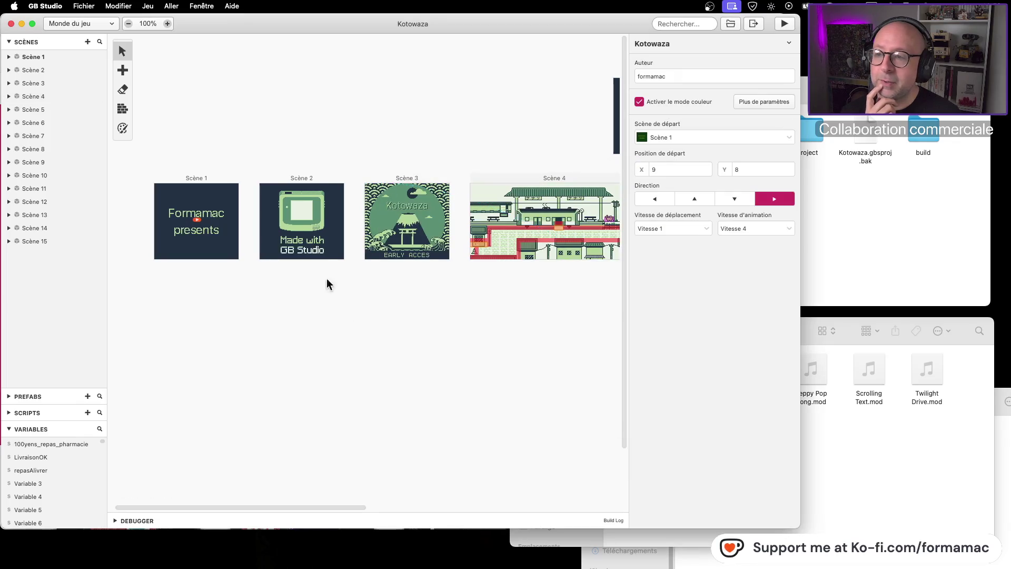
click(230, 184)
- Select Scène 4, keep Determined as its song, and preview it
click(552, 178)
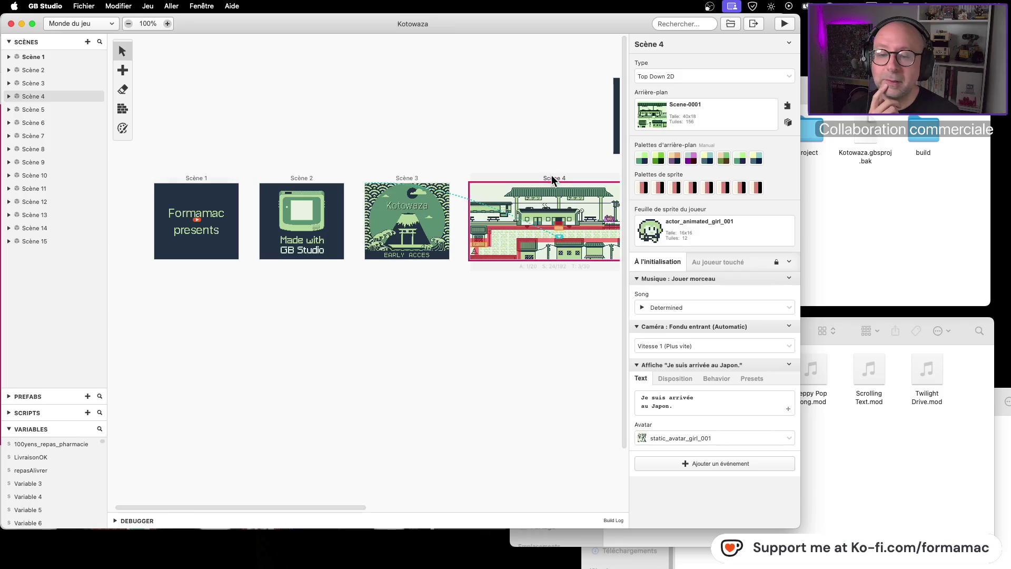
click(792, 311)
click(675, 312)
click(641, 308)
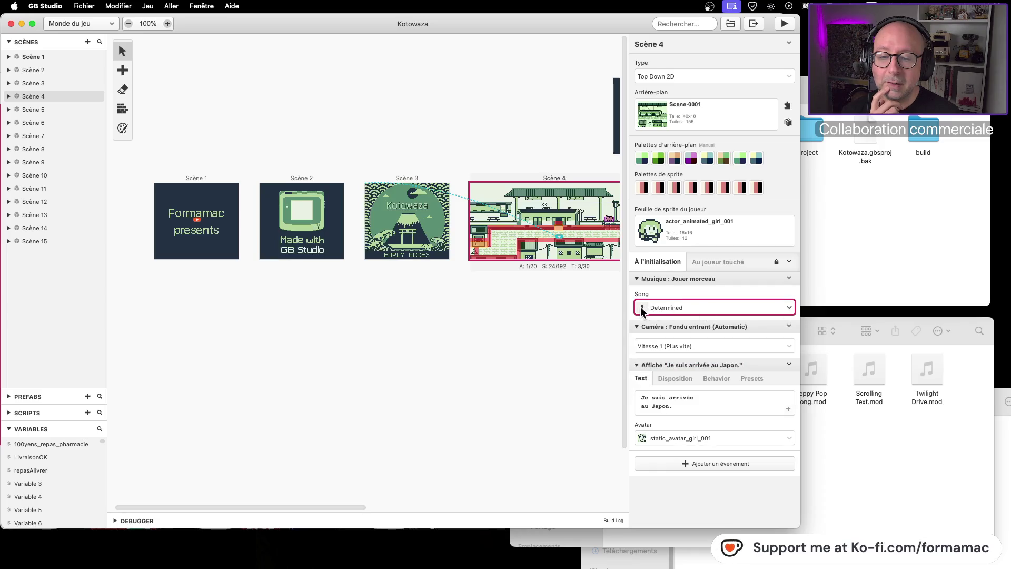
click(593, 315)
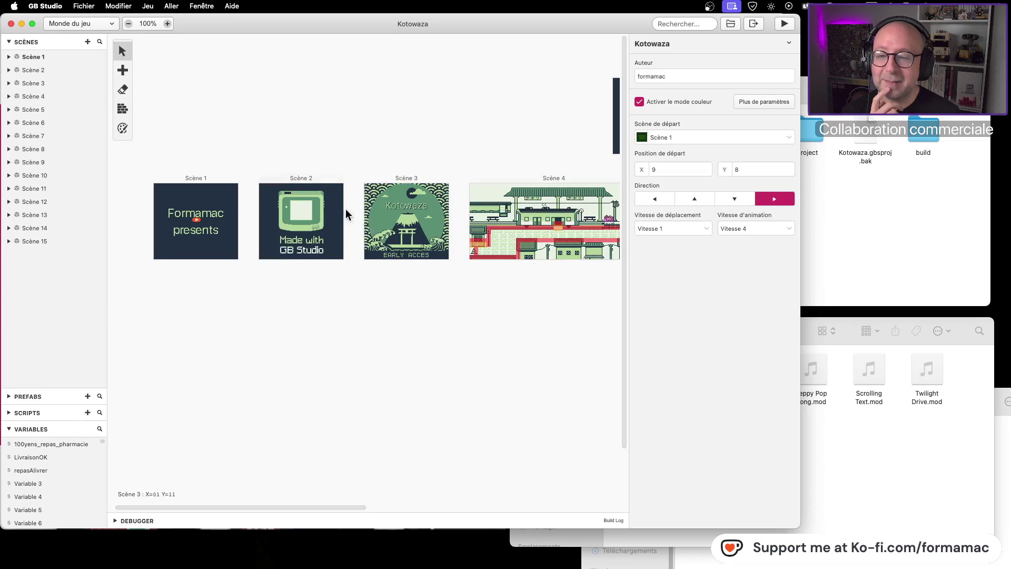
- Run the game from Scène 1 past the title screen, then close the Kotowaza project
click(203, 178)
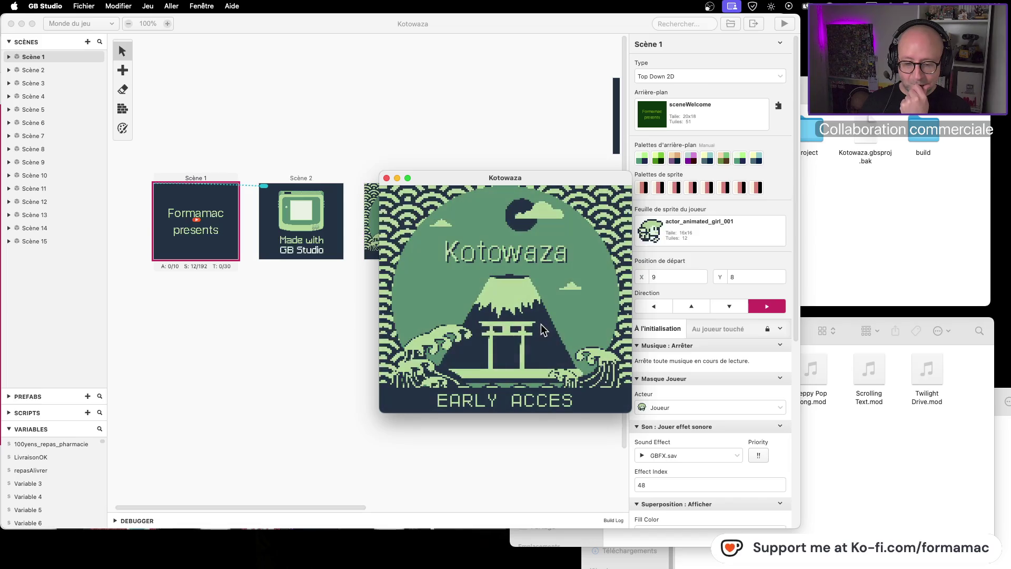
key(Return)
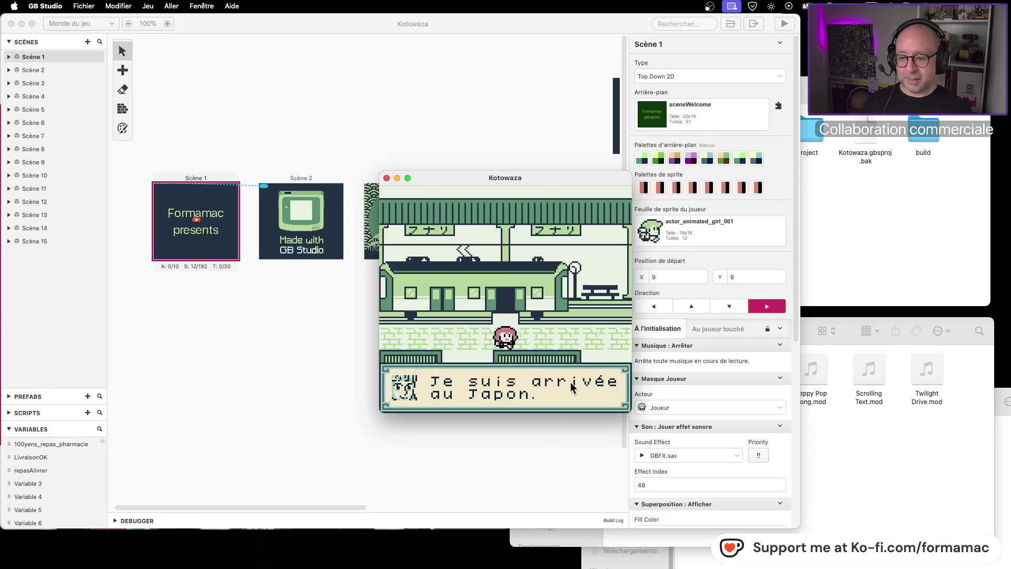
click(387, 178)
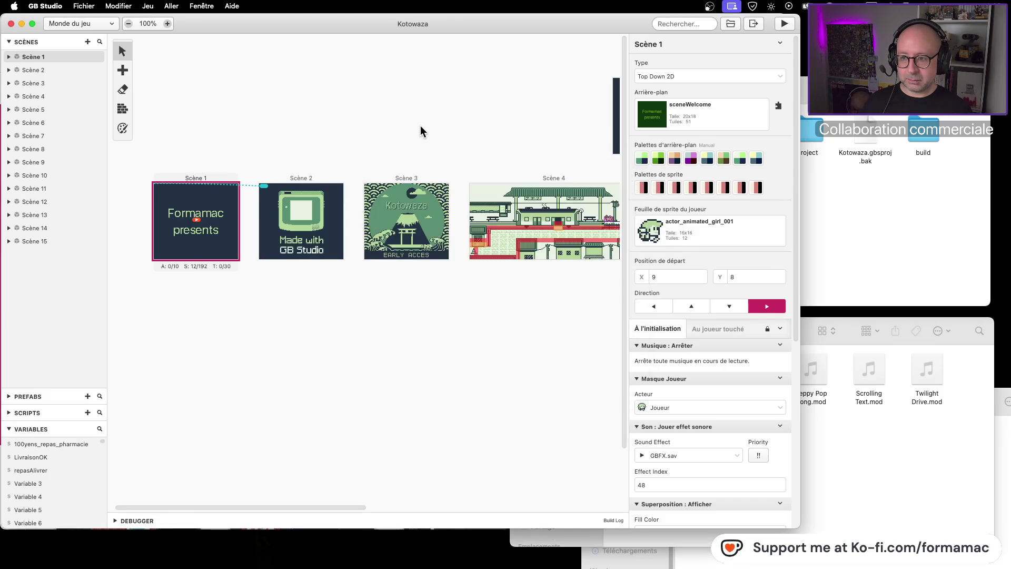
click(421, 125)
key(super+w)
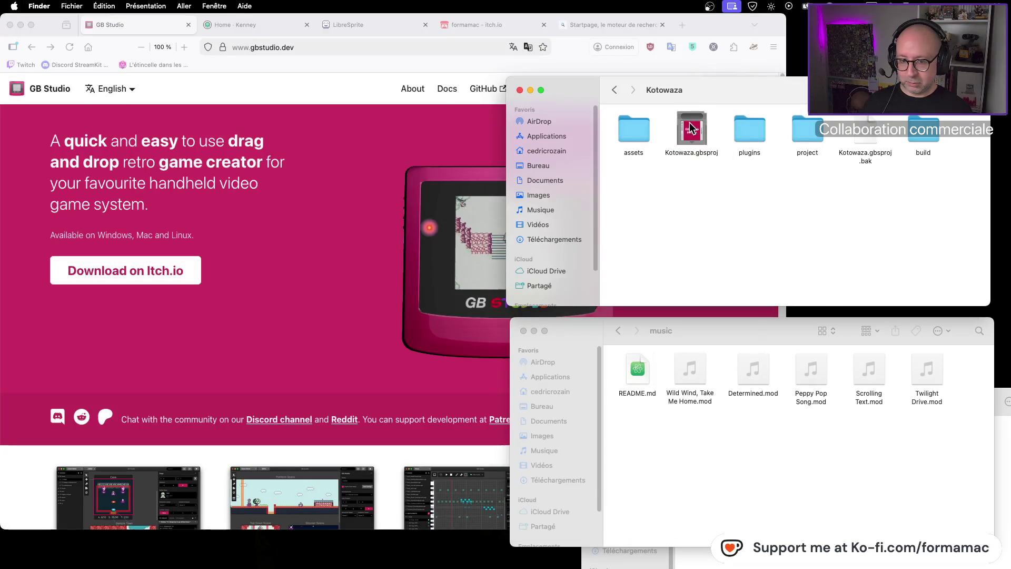
- Reopen Kotowaza, move the player start into Scène 4, and play-test the game
double_click(707, 144)
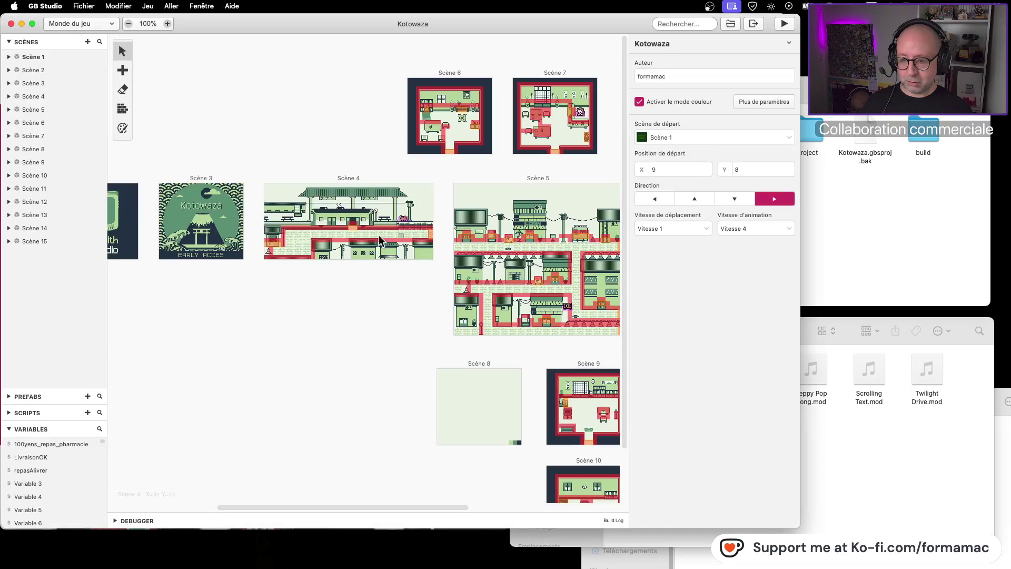
scroll(290, 295, left, 5)
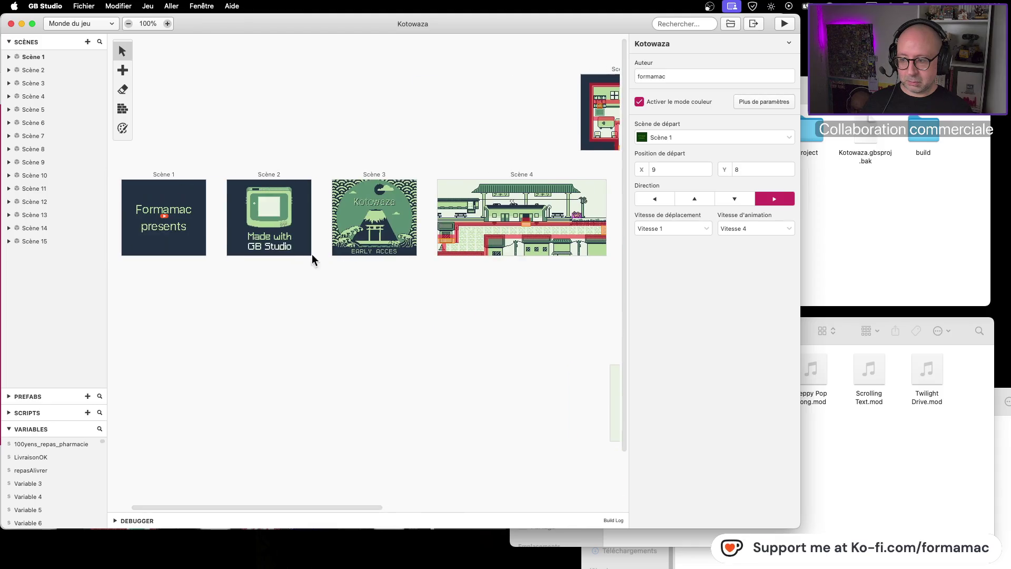
drag(165, 220, 479, 232)
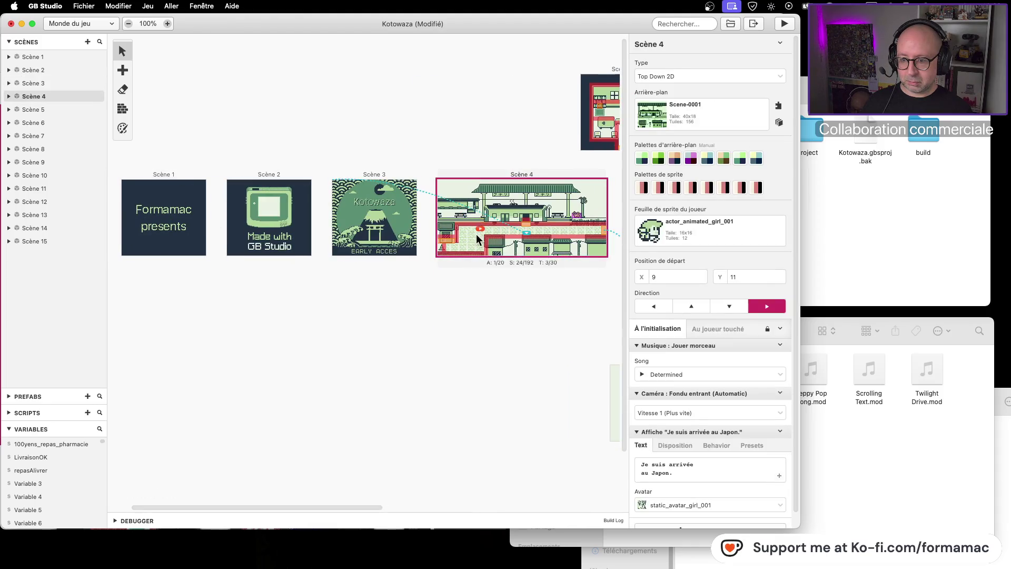
click(779, 22)
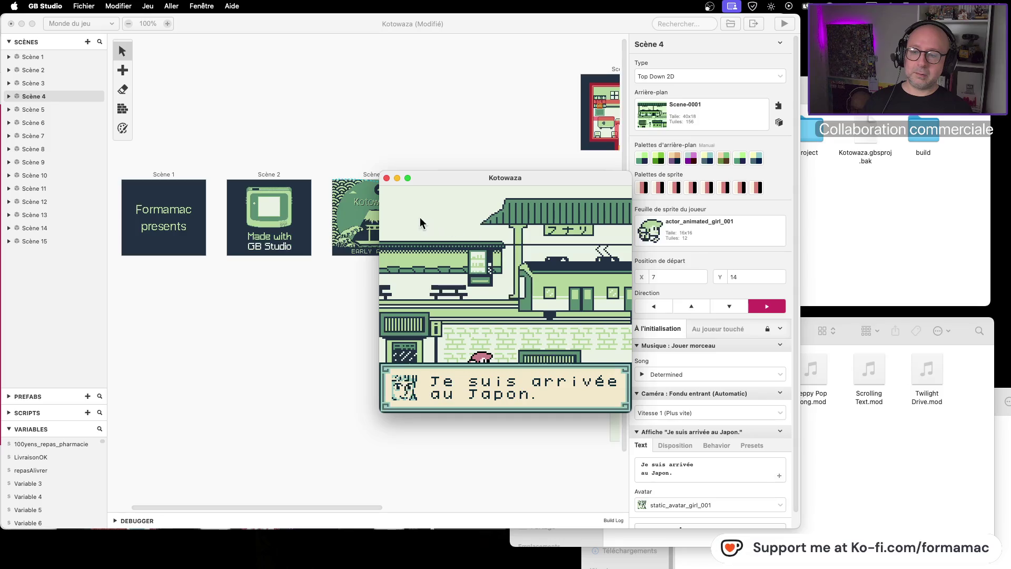
click(387, 178)
- Return the Finder window to the Kotowaza project folder, then bring GB Studio back to the front
click(861, 457)
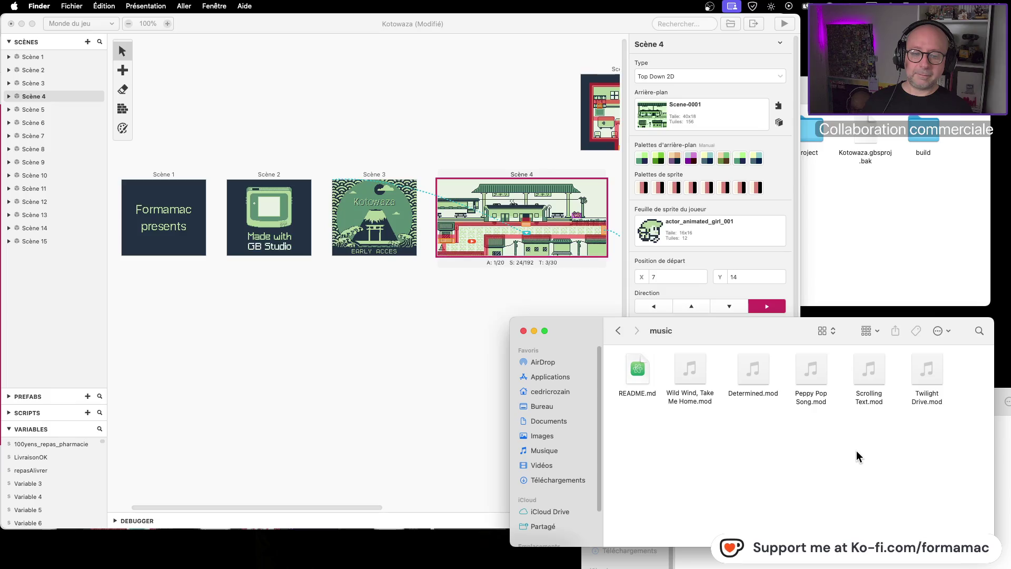
mouse_move(749, 322)
mouse_down()
mouse_move(749, 457)
mouse_move(754, 291)
mouse_up()
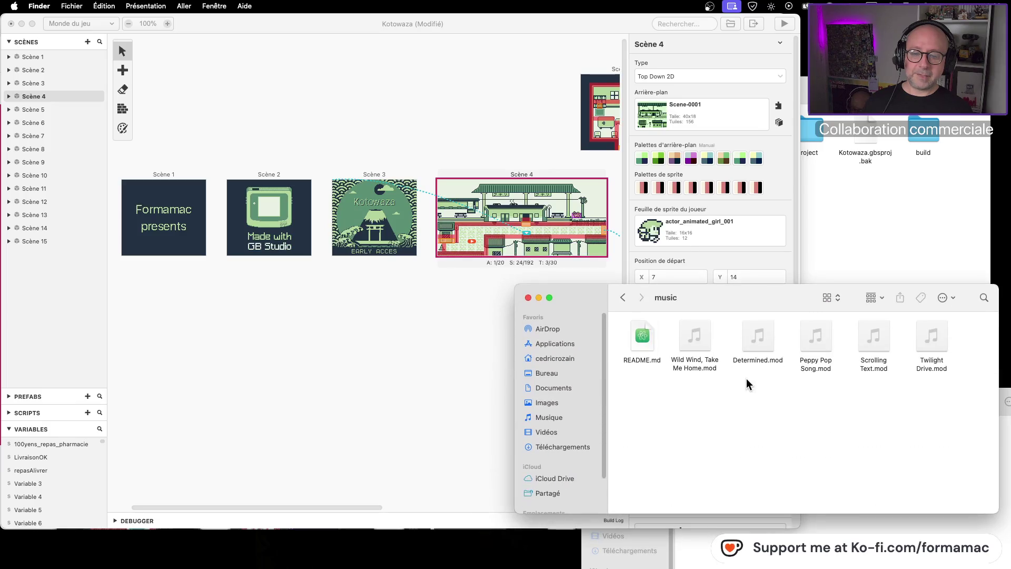
click(624, 297)
click(623, 298)
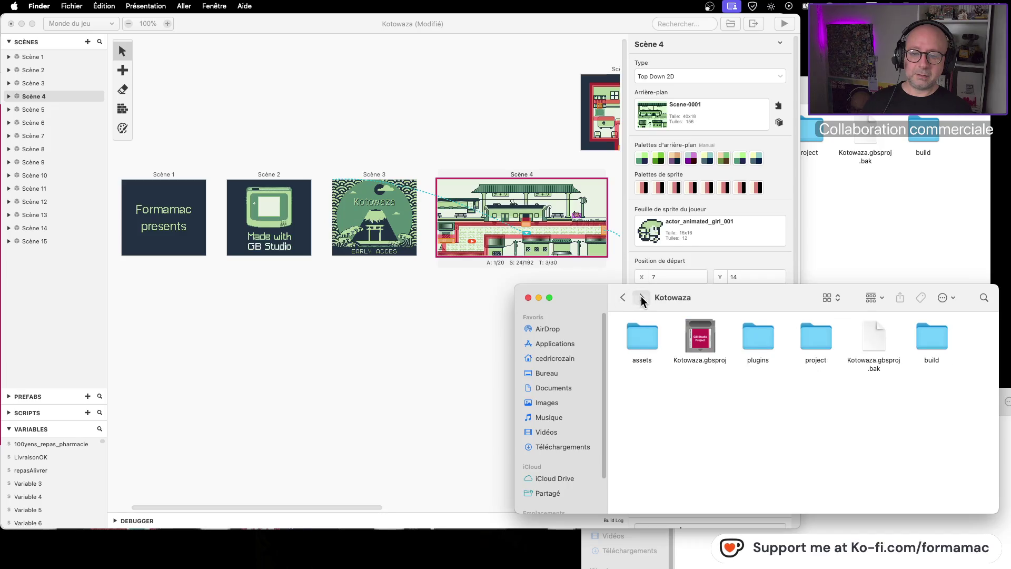
click(642, 298)
click(623, 298)
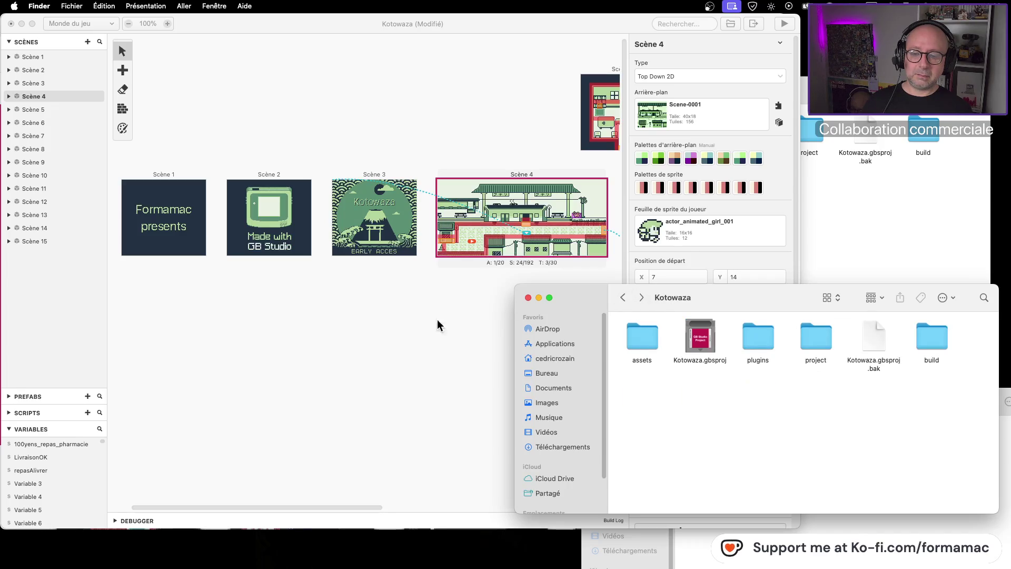
click(439, 323)
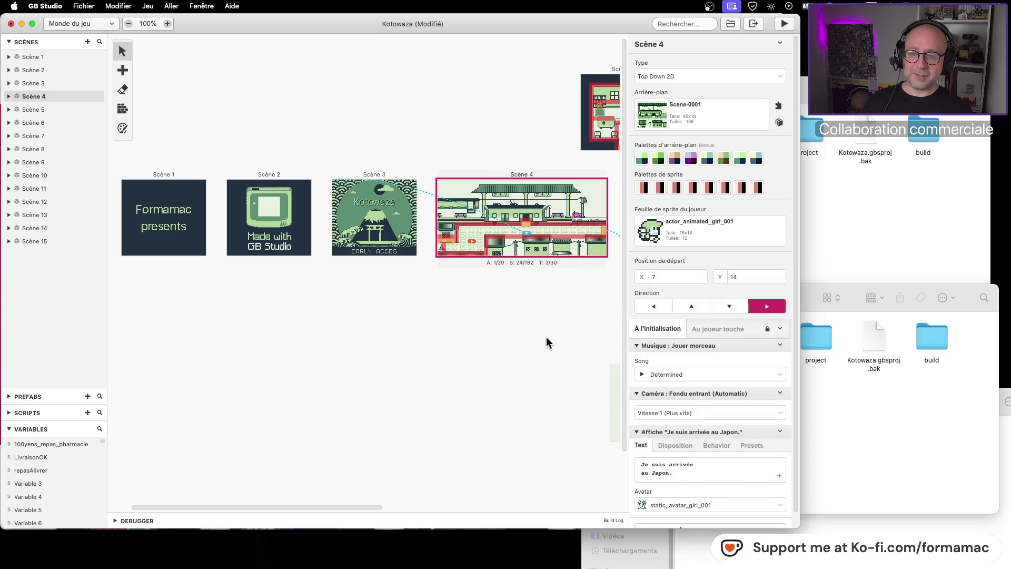
drag(558, 345, 363, 345)
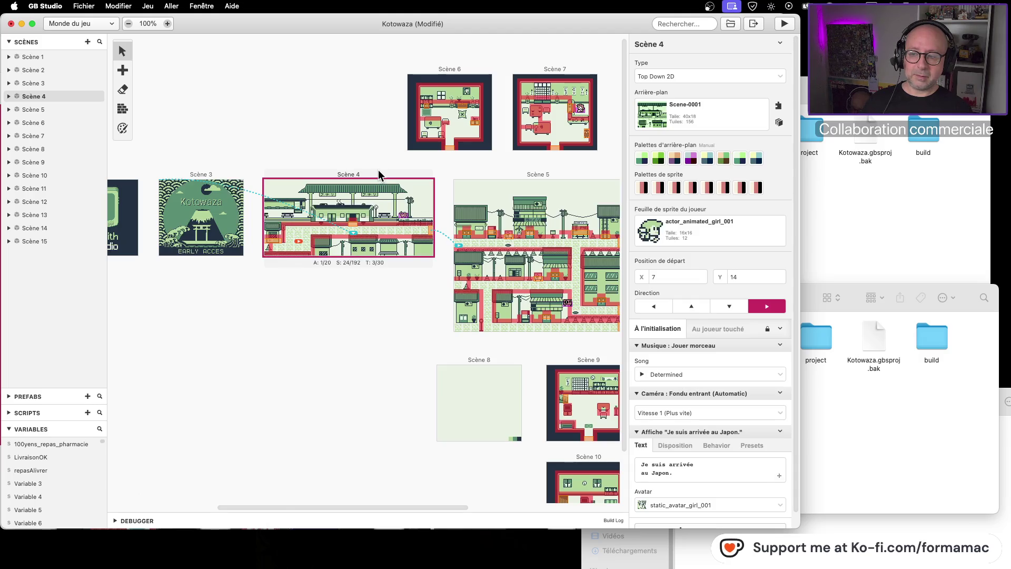
- Check Scène 3's Change Scene event, reselect Scène 4, then bring the Kotowaza folder forward
click(226, 181)
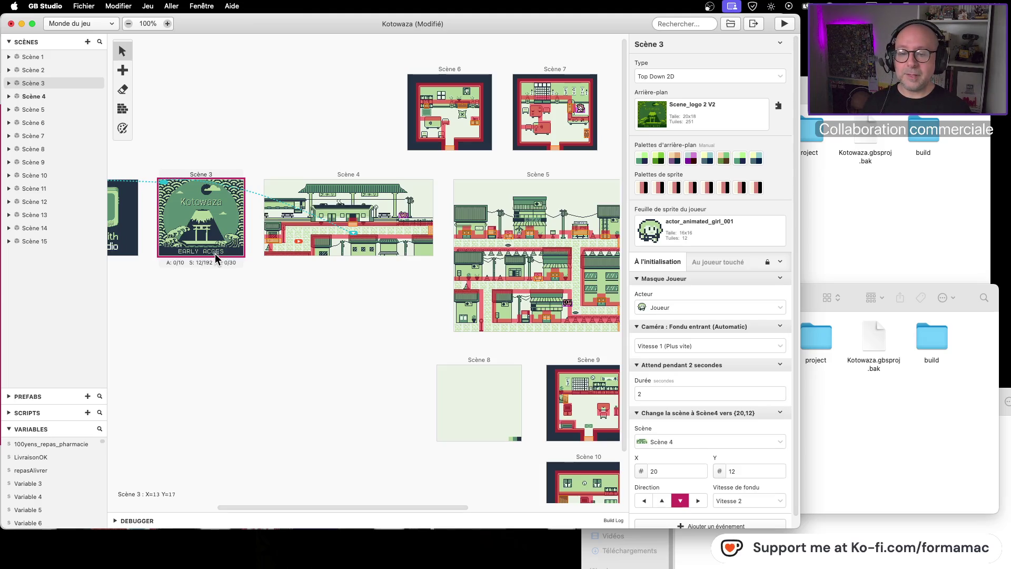
click(287, 170)
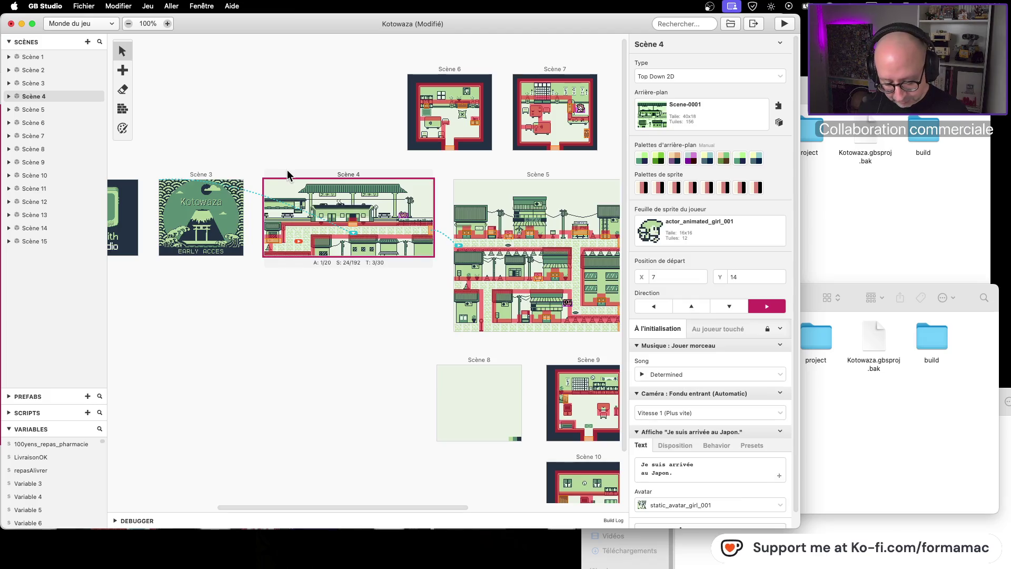
click(808, 395)
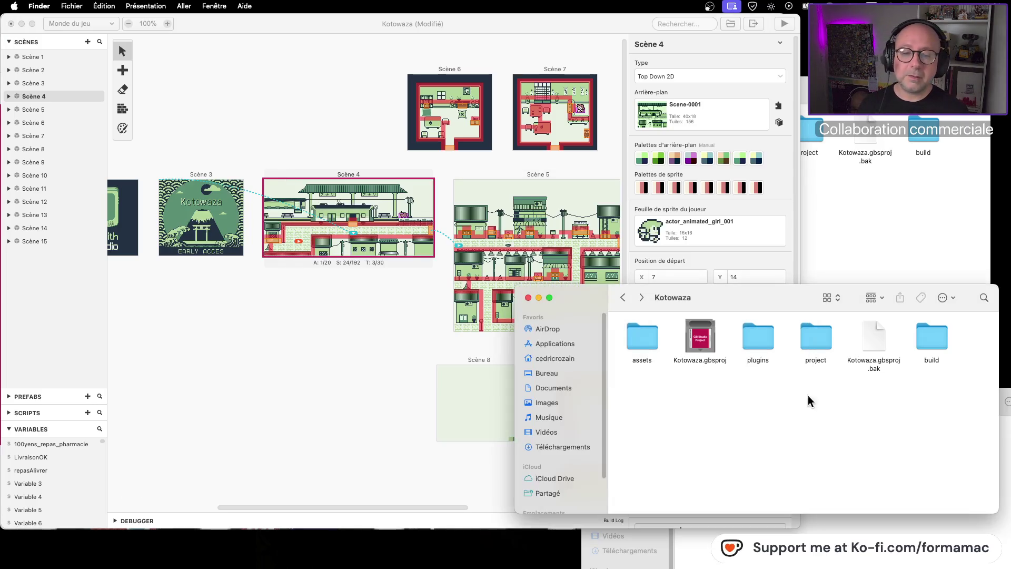
- Minimise the extra Finder window and place the Exploration window beside the Kotowaza folder
click(818, 261)
click(526, 327)
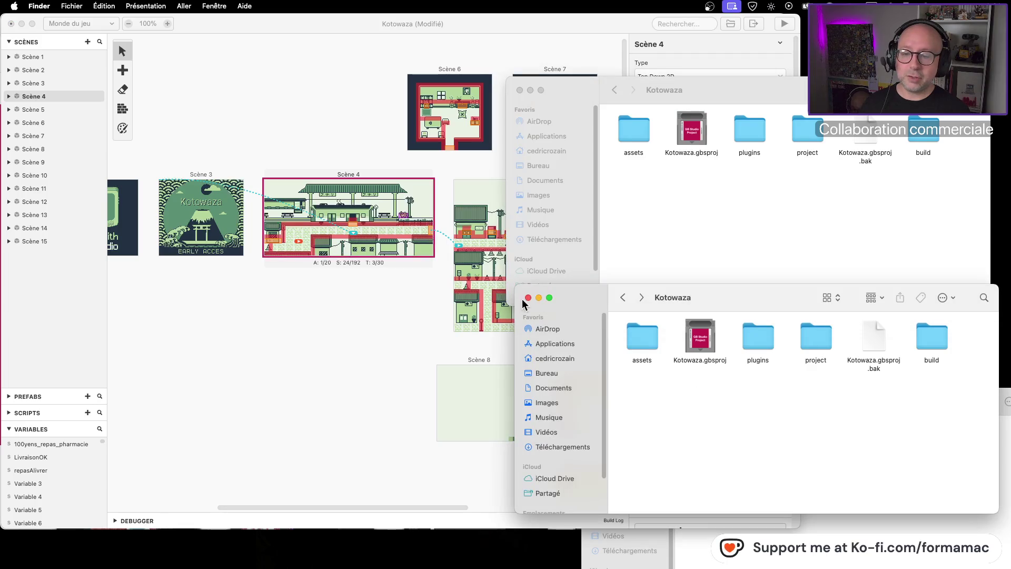
click(528, 297)
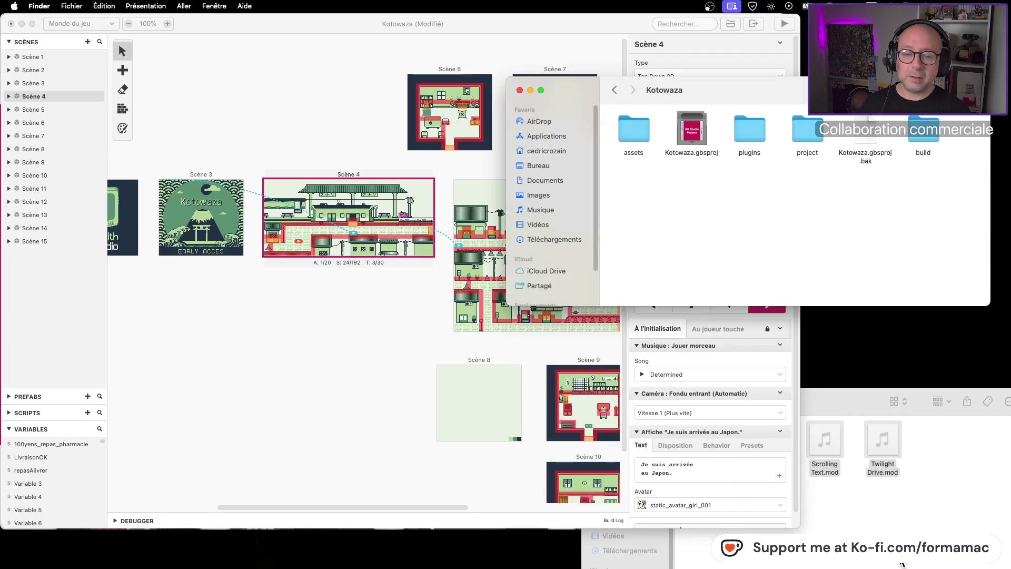
click(907, 476)
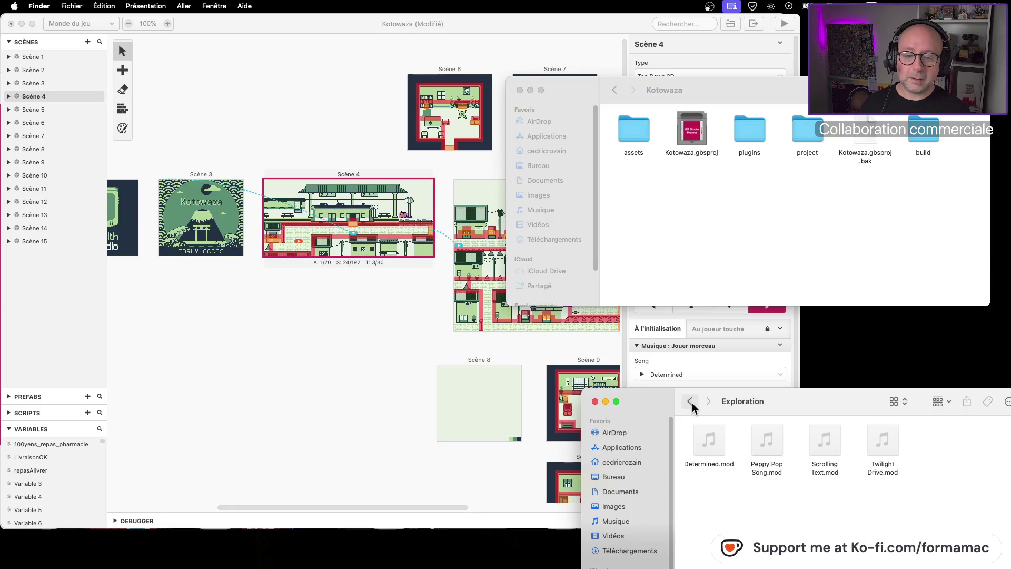
drag(812, 410, 780, 306)
click(780, 260)
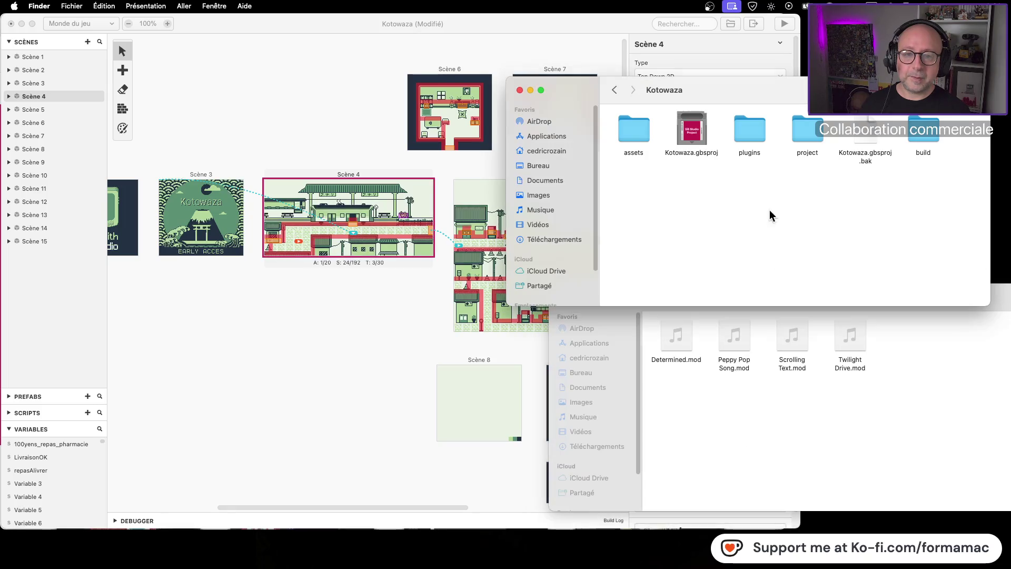
- Open assets > music and drag the three Exploration .mod tracks into it
double_click(647, 141)
click(863, 135)
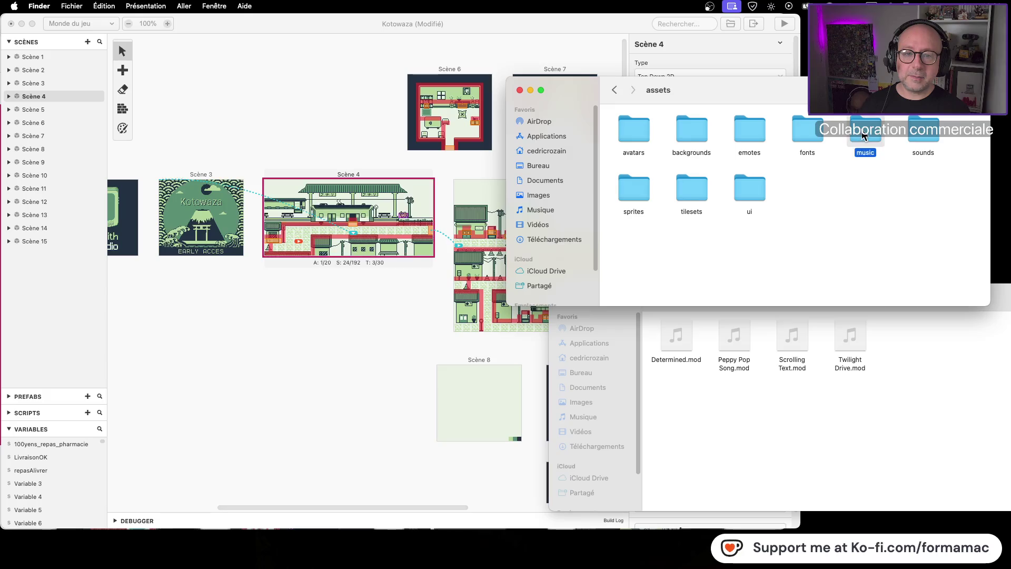
double_click(864, 136)
mouse_move(929, 195)
mouse_down()
mouse_move(822, 136)
mouse_move(809, 131)
mouse_move(807, 141)
mouse_up()
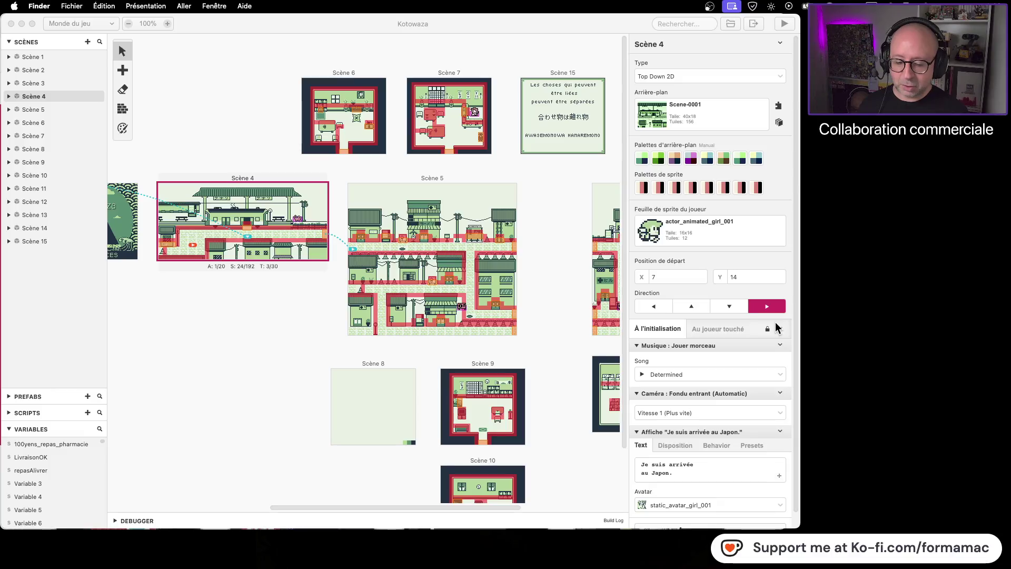